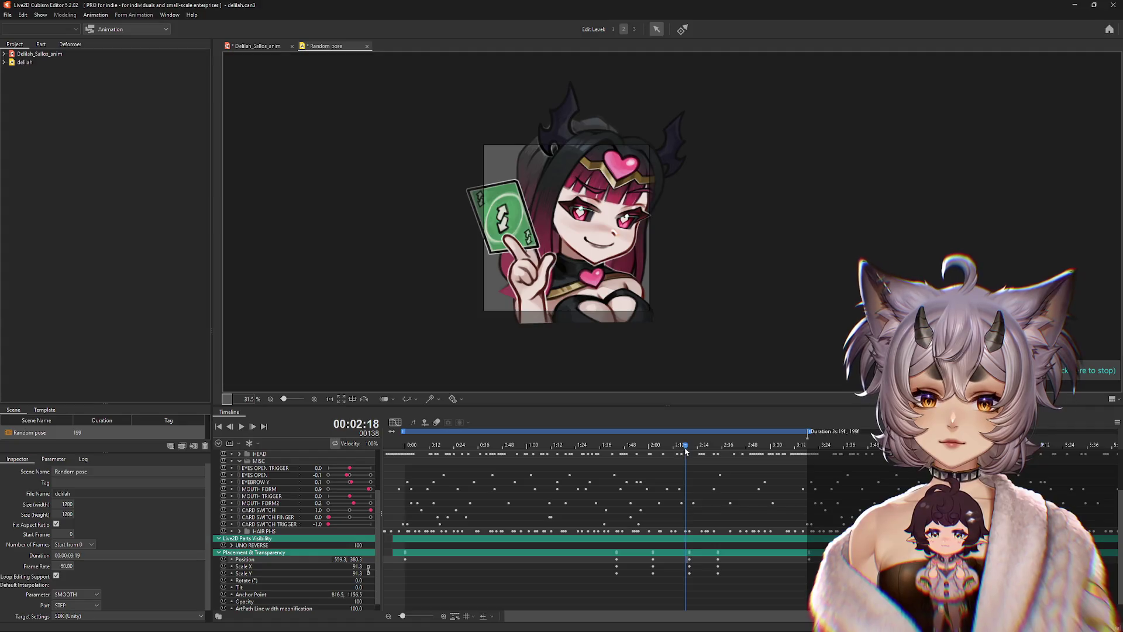
# Step: At about 2:02, nudge the character right and enlarge its scale from 131.3 to 151.3
pyautogui.moveTo(686, 450); pyautogui.dragTo(654, 450)
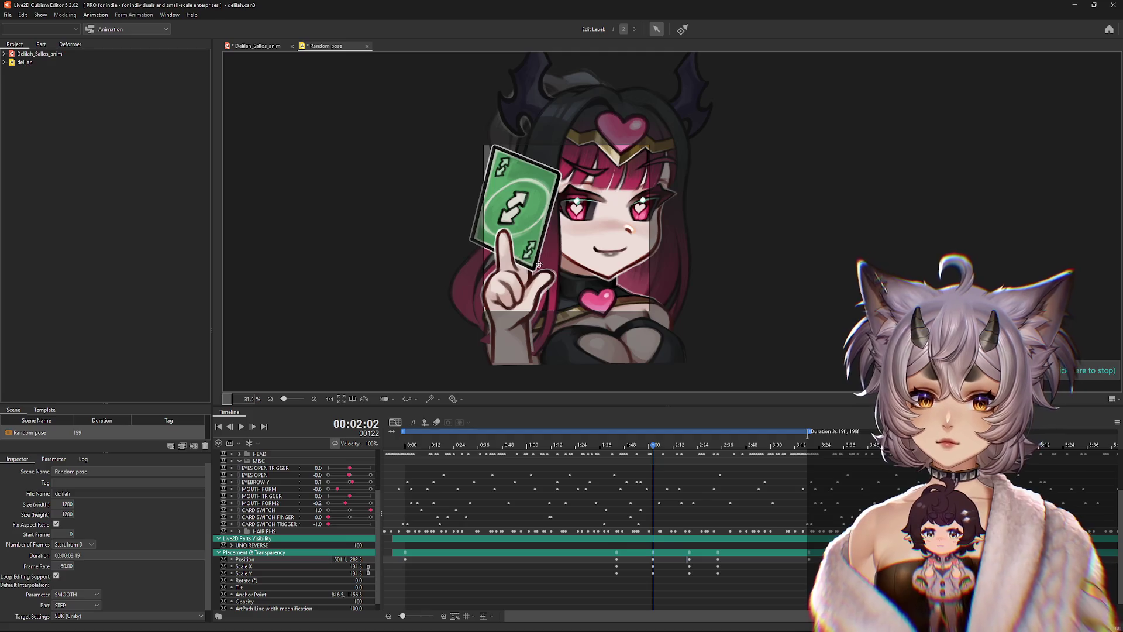
pyautogui.moveTo(538, 265); pyautogui.dragTo(575, 259)
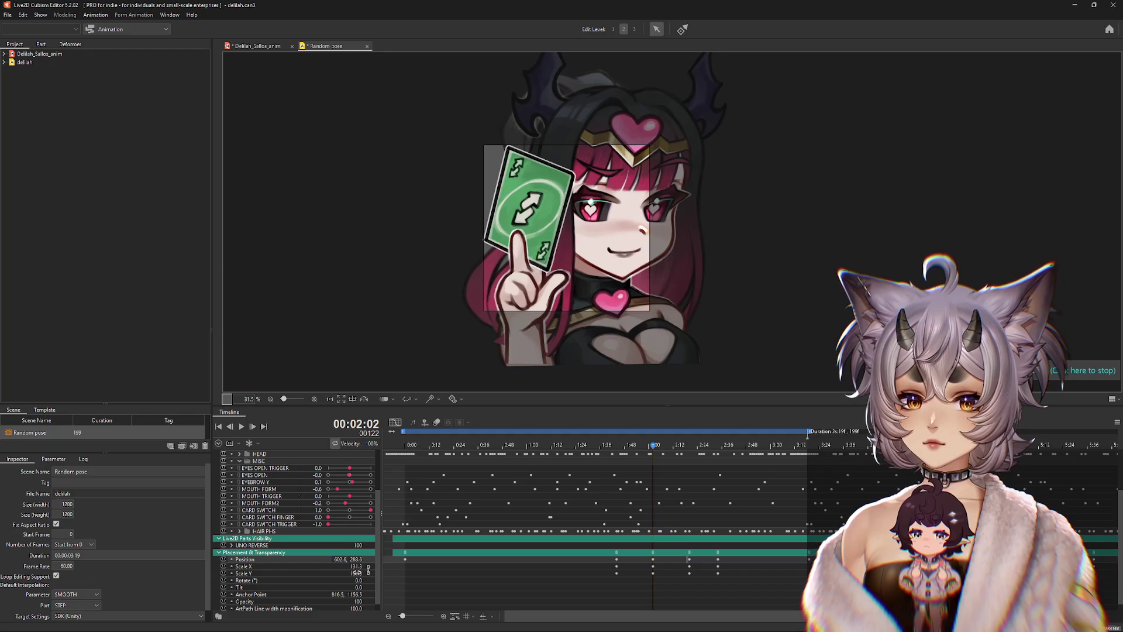
pyautogui.moveTo(354, 566); pyautogui.dragTo(366, 567)
# Step: Review the zoom, then preview the loop from the start and return to the first frame
pyautogui.moveTo(663, 463)
pyautogui.mouseDown()
pyautogui.moveTo(625, 467)
pyautogui.moveTo(683, 472)
pyautogui.mouseUp()
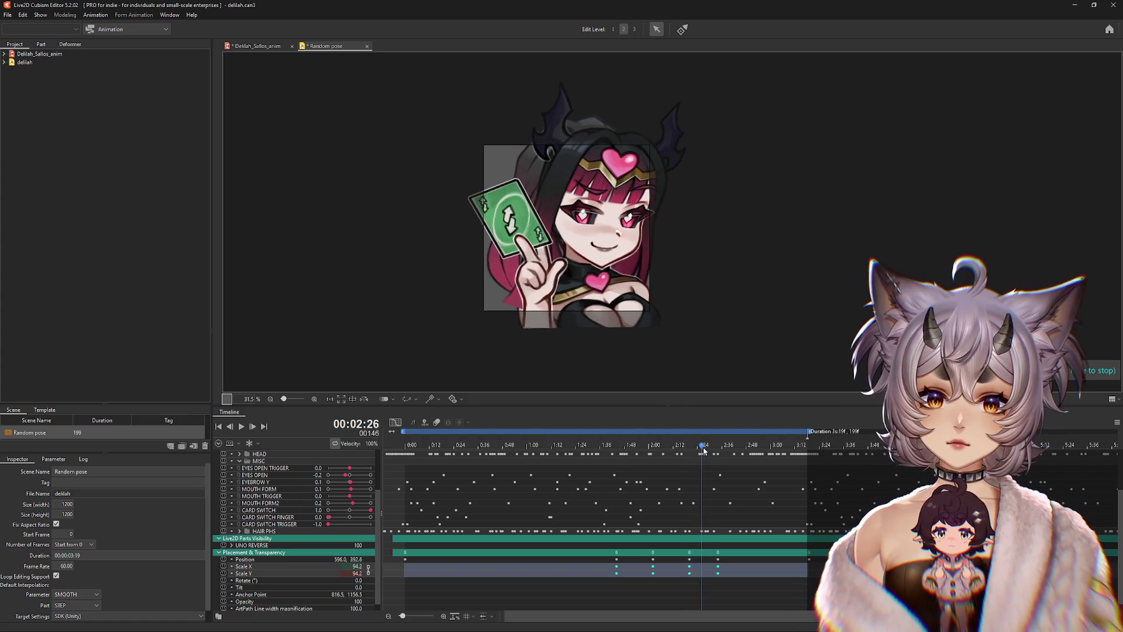
pyautogui.moveTo(732, 454); pyautogui.dragTo(437, 455)
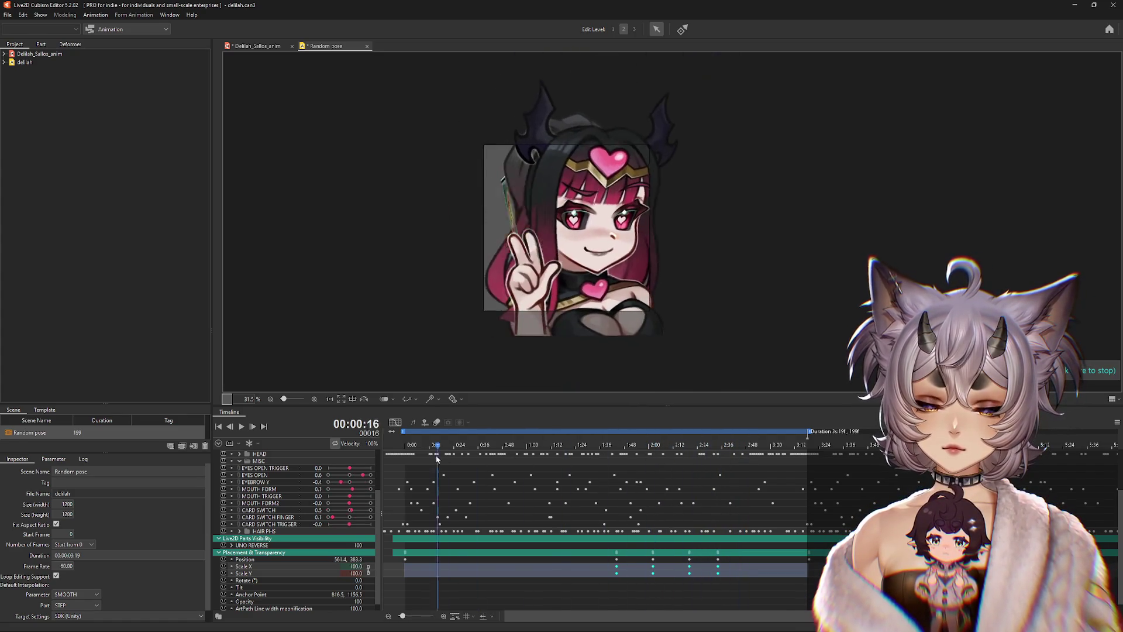
pyautogui.click(241, 428)
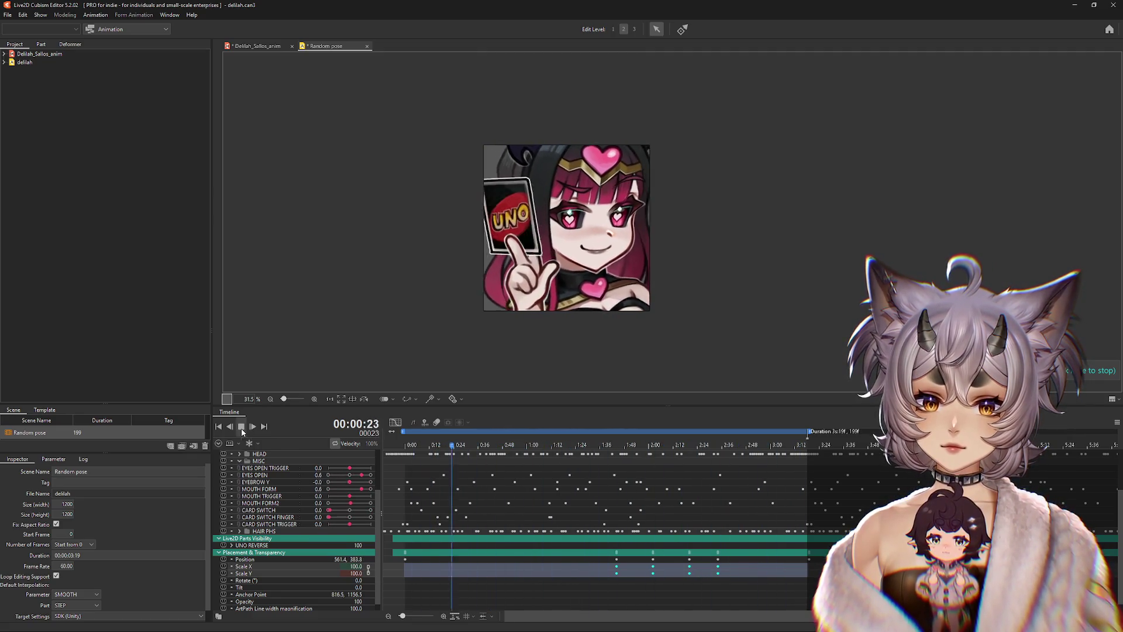
pyautogui.press('Return')
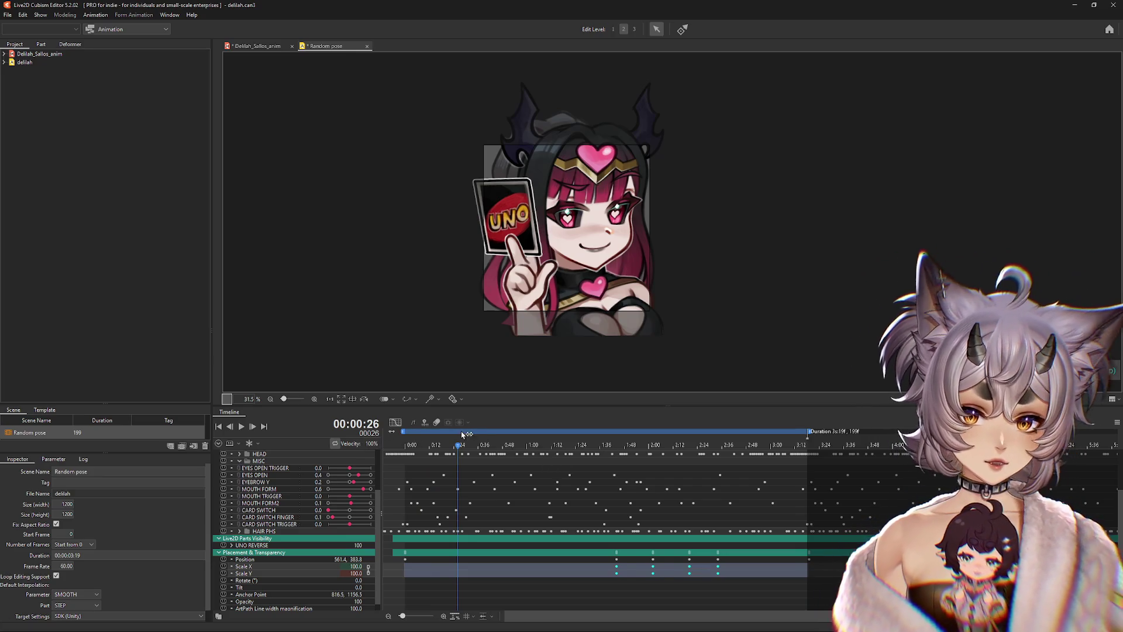
pyautogui.press('Home')
# Step: Export the scene as a looping, transparent 112 × 112 GIF named delilah112 into EMOTES
pyautogui.click(4, 15)
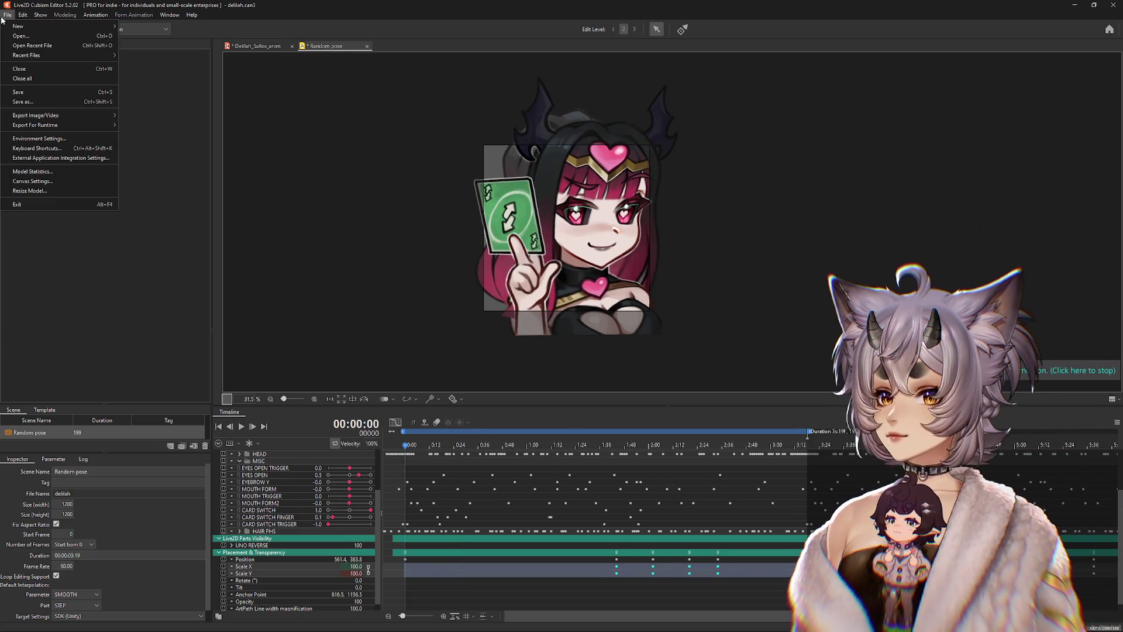
pyautogui.moveTo(73, 125)
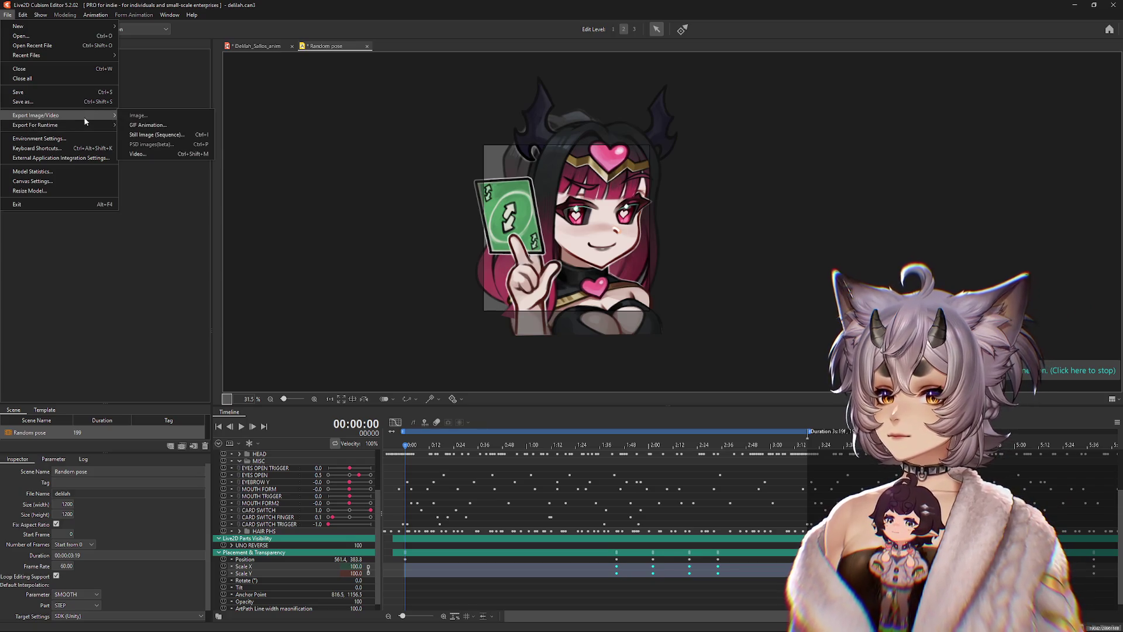
pyautogui.click(164, 123)
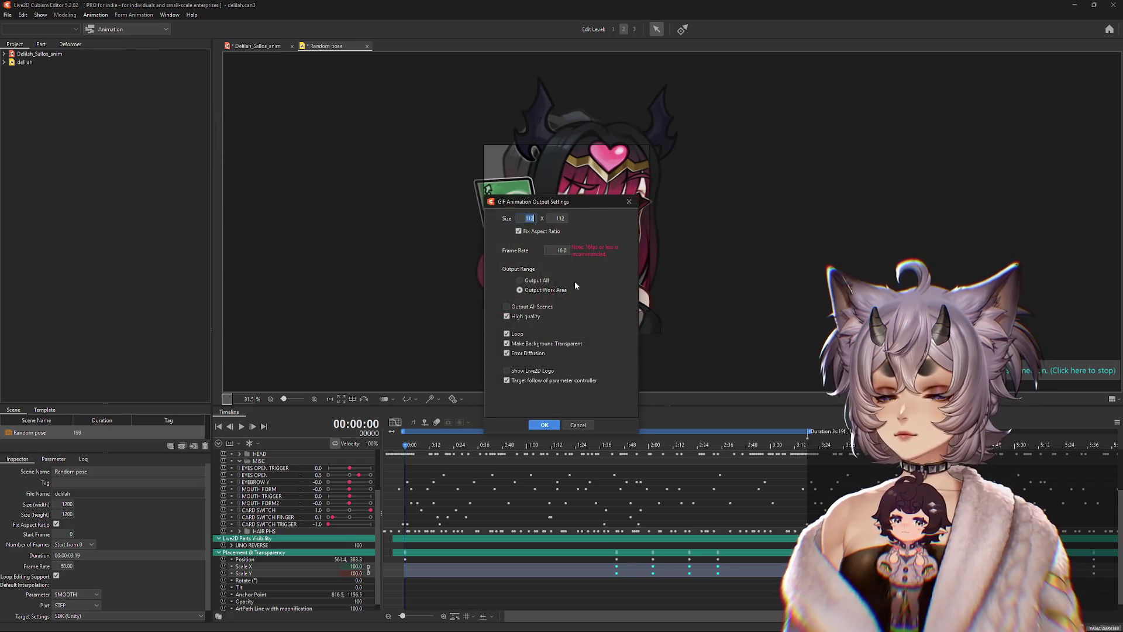
pyautogui.click(545, 425)
pyautogui.write('delilah112 2.gif')
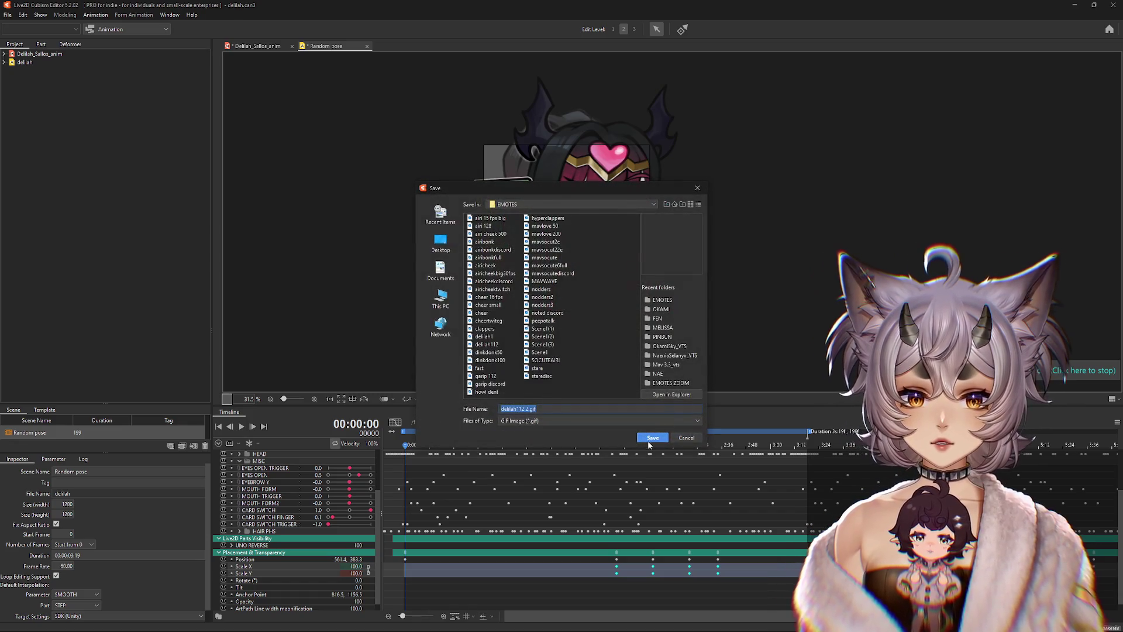
pyautogui.click(647, 441)
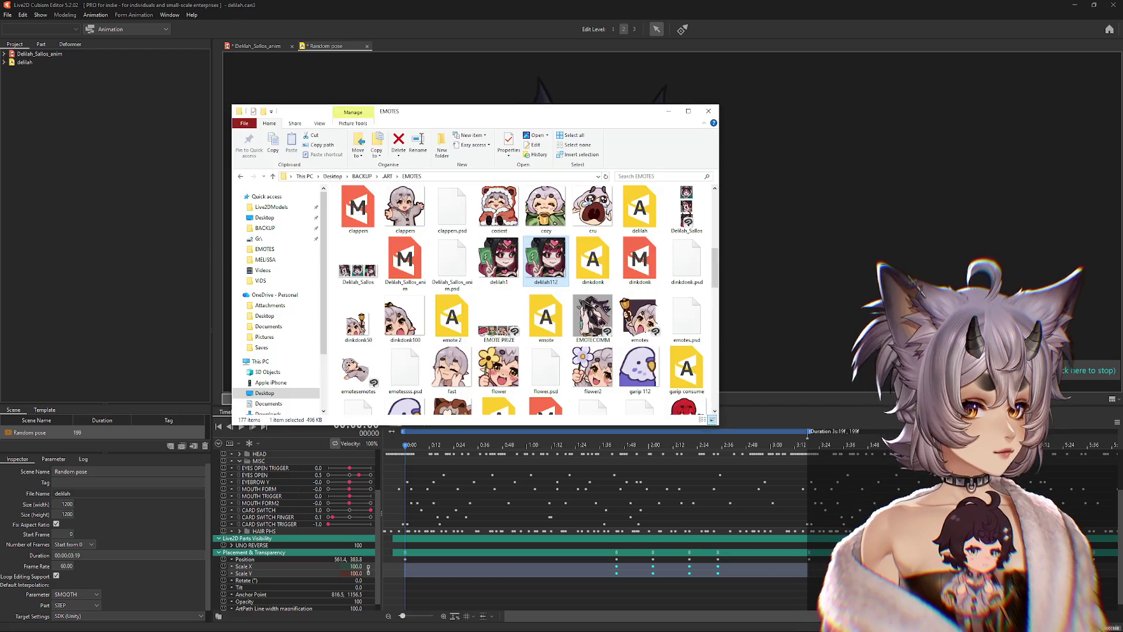
# Step: Upload delilah1 from Desktop > BACKUP > .ART > EMOTES as the new animated Twitch emote
pyautogui.hotkey('alt', 'Tab')
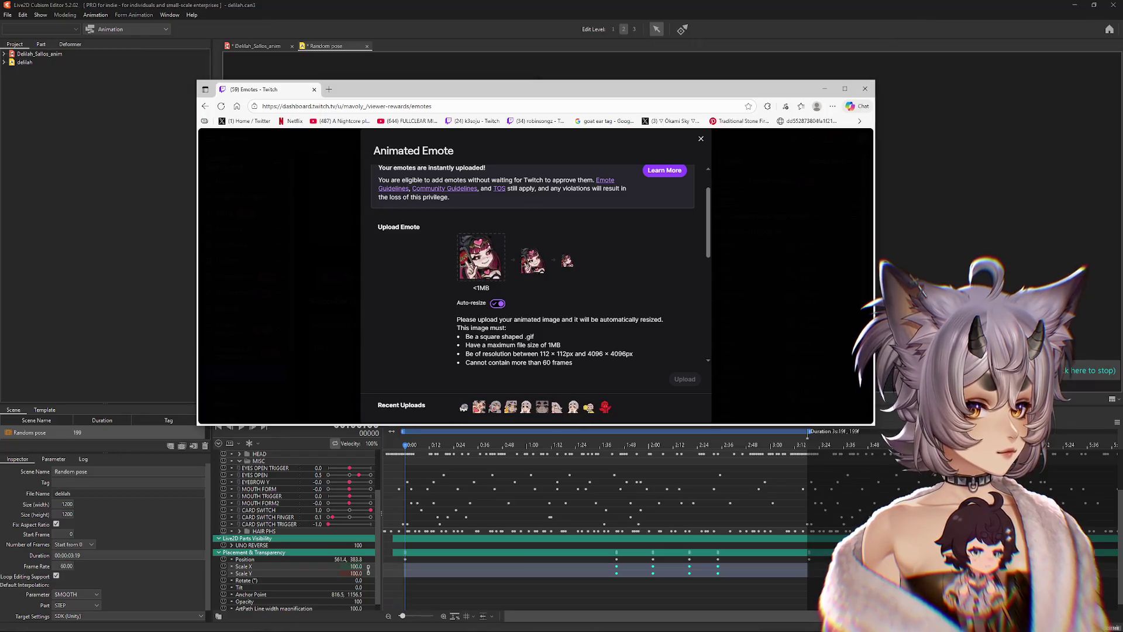
pyautogui.click(489, 253)
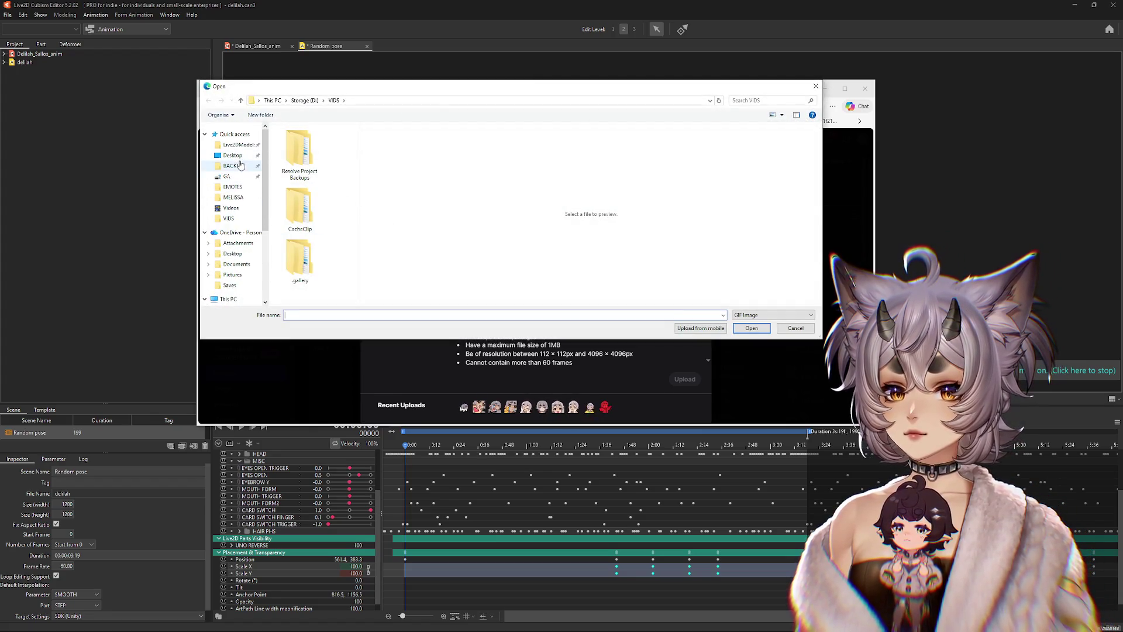
pyautogui.click(238, 167)
pyautogui.doubleClick(293, 140)
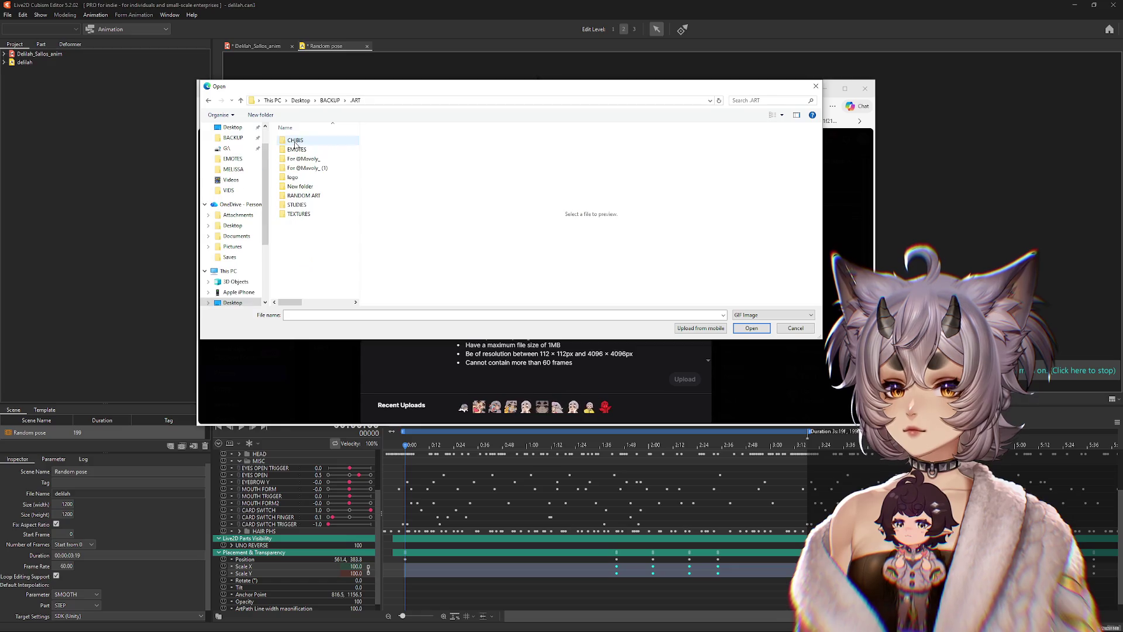
pyautogui.doubleClick(296, 150)
pyautogui.click(312, 175)
pyautogui.press('d')
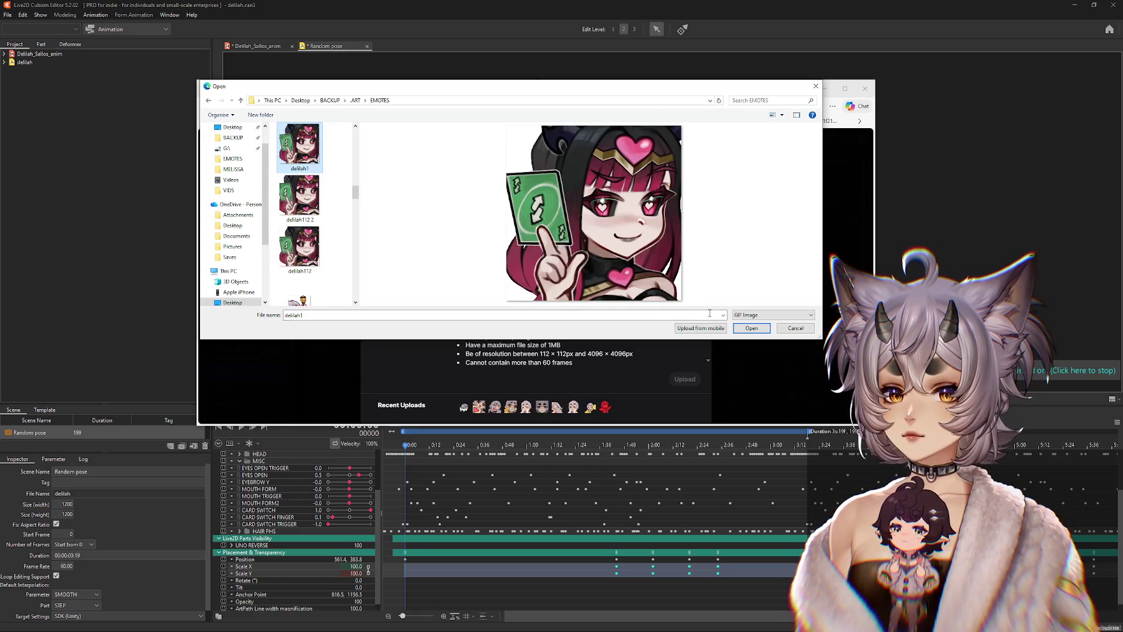
pyautogui.doubleClick(295, 212)
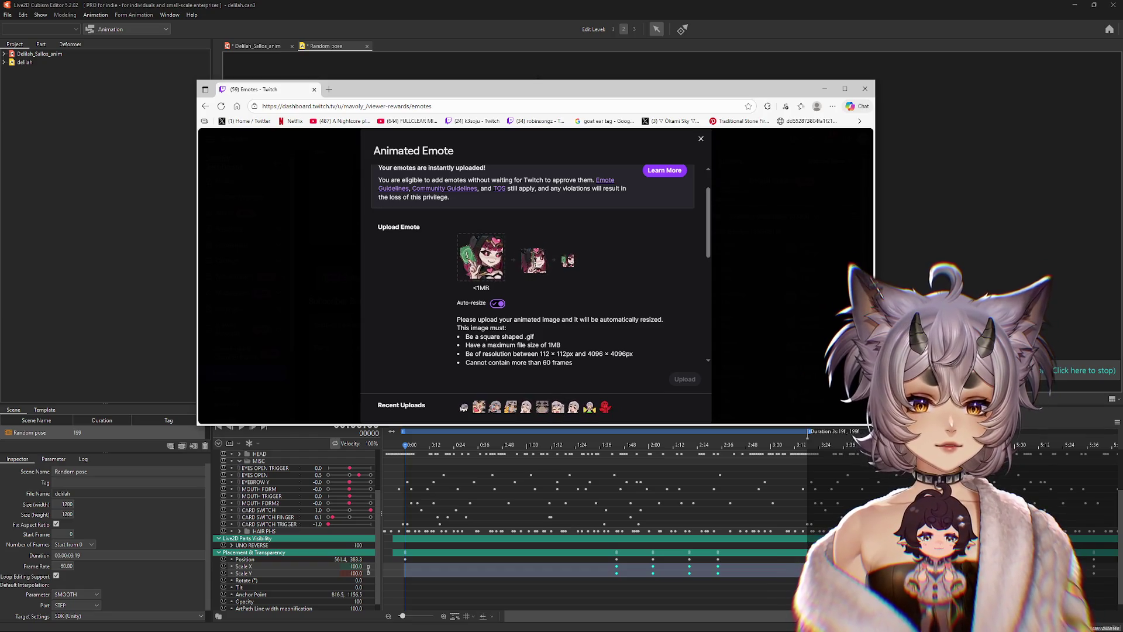
pyautogui.moveTo(875, 424); pyautogui.dragTo(987, 506)
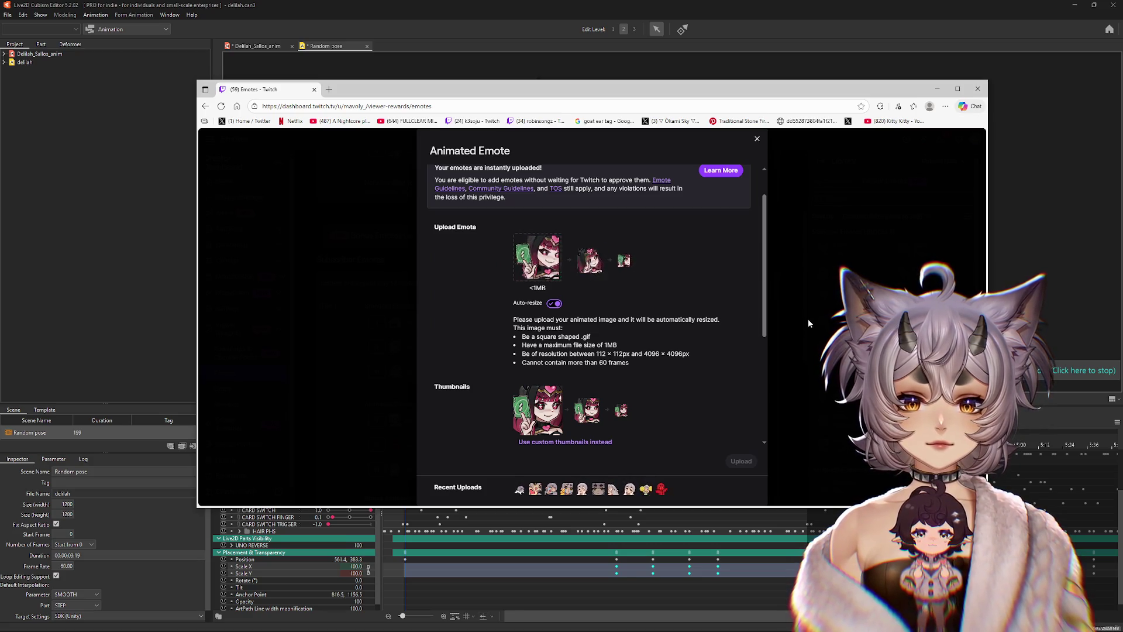
pyautogui.click(712, 26)
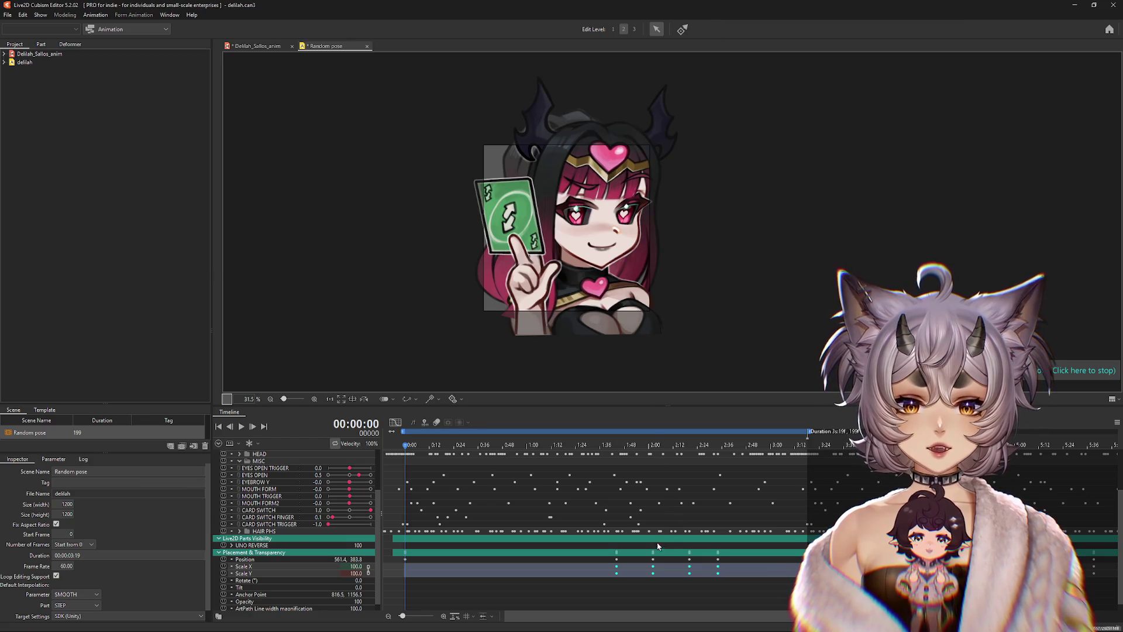
# Step: Shift the Placement & Transparency keyframes earlier, move the character left at 2:10, and preview
pyautogui.moveTo(527, 446)
pyautogui.mouseDown()
pyautogui.moveTo(667, 455)
pyautogui.moveTo(658, 456)
pyautogui.mouseUp()
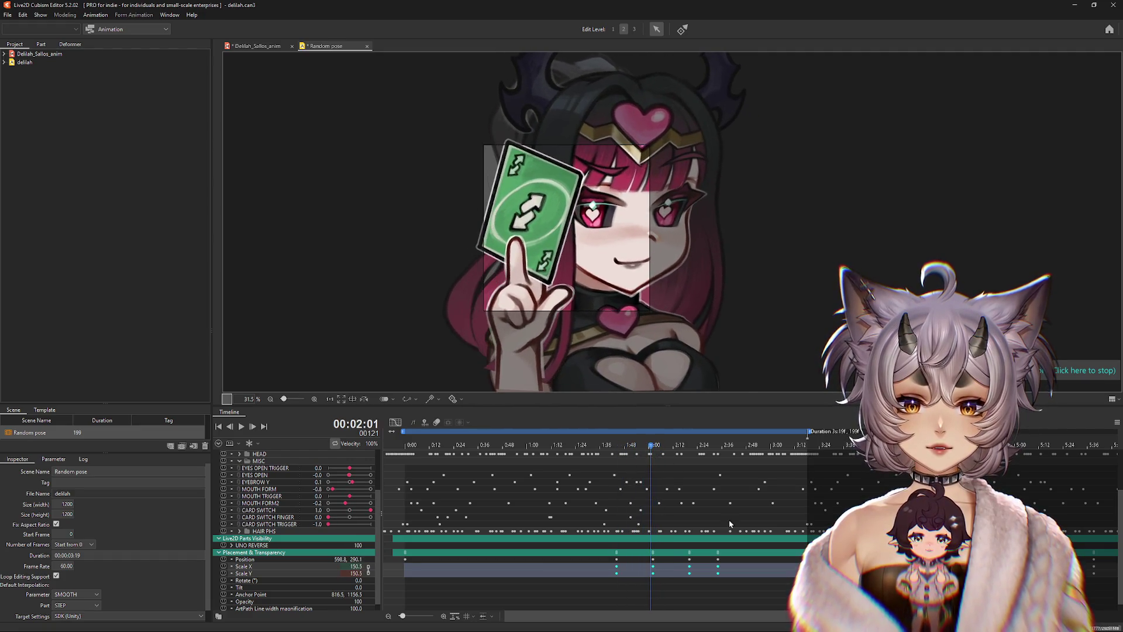
pyautogui.moveTo(764, 607)
pyautogui.mouseDown()
pyautogui.moveTo(410, 549)
pyautogui.moveTo(612, 550)
pyautogui.moveTo(599, 567)
pyautogui.mouseUp()
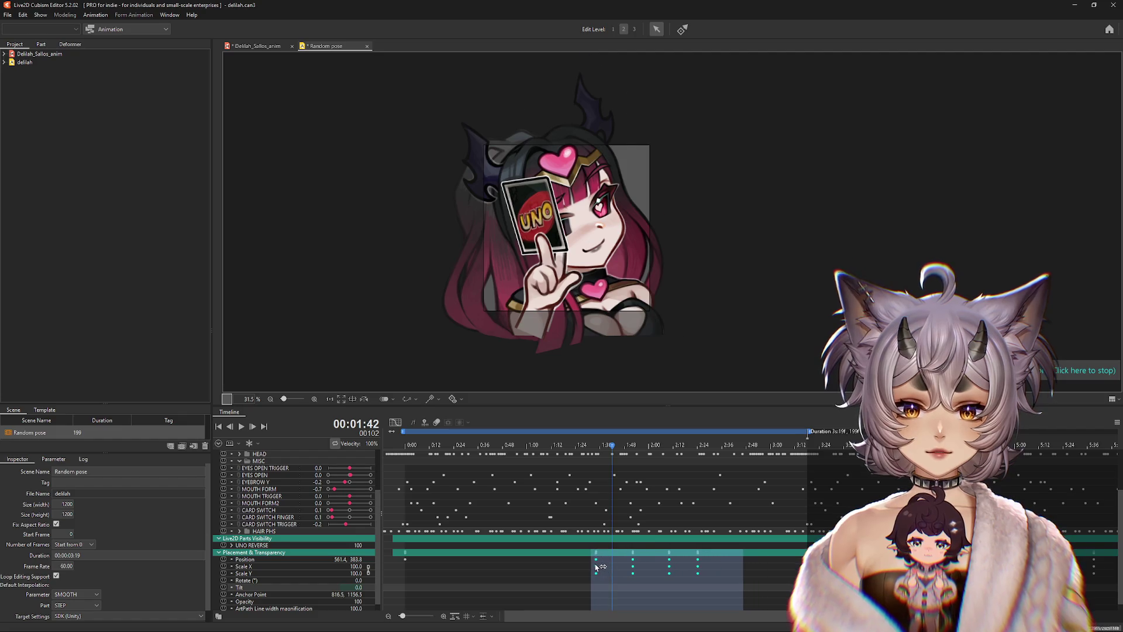
pyautogui.moveTo(612, 453)
pyautogui.mouseDown()
pyautogui.moveTo(678, 473)
pyautogui.moveTo(671, 477)
pyautogui.mouseUp()
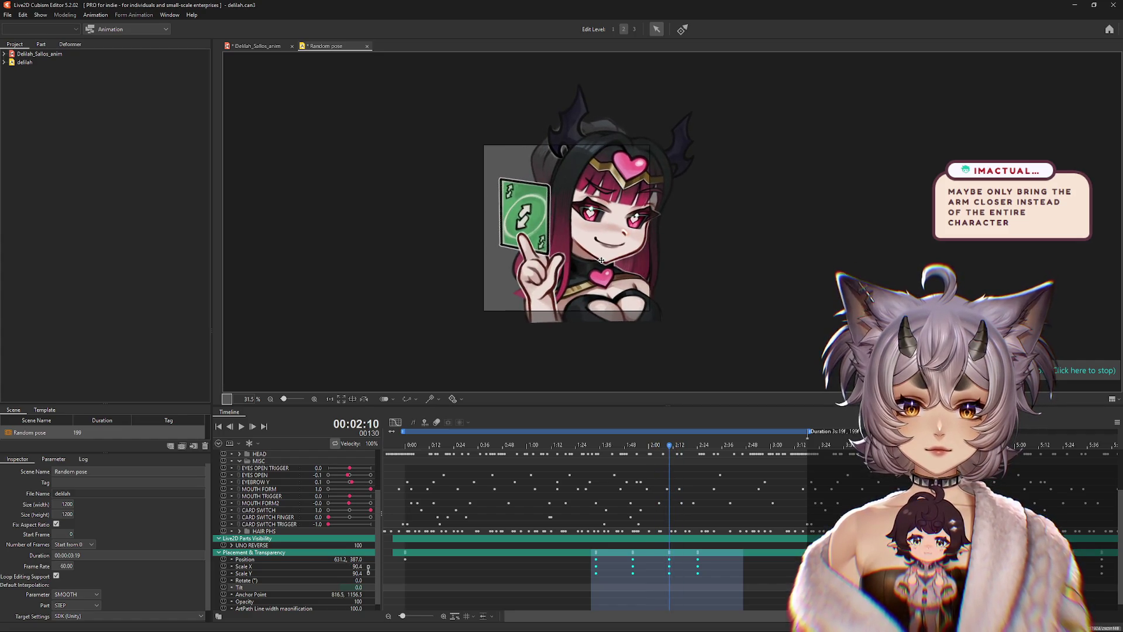
pyautogui.moveTo(601, 260); pyautogui.dragTo(587, 260)
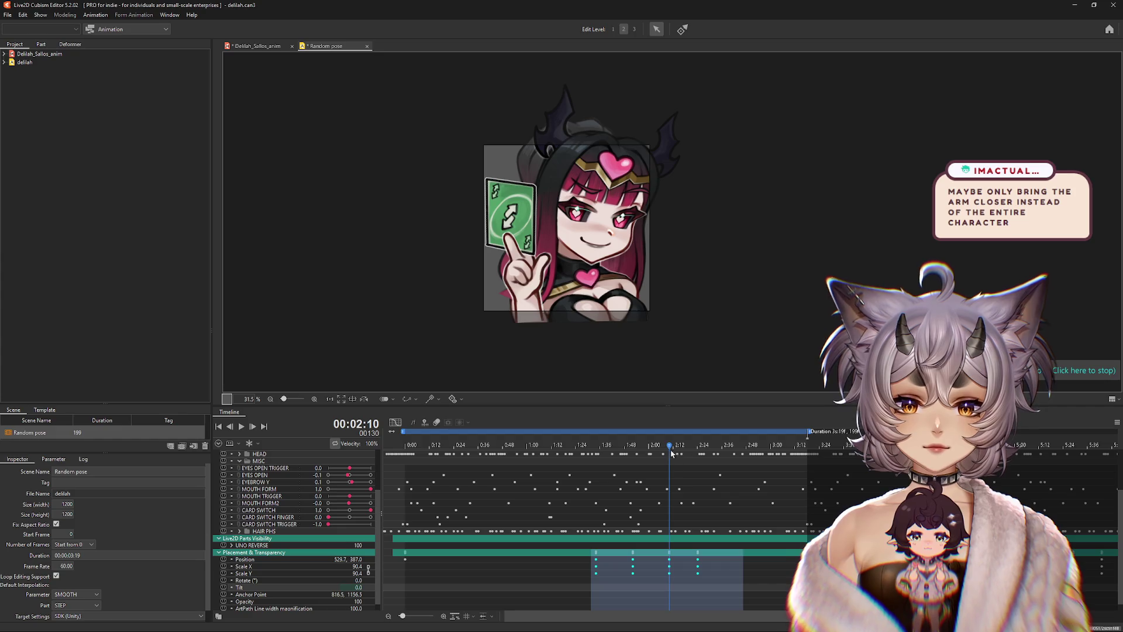
pyautogui.moveTo(676, 452)
pyautogui.mouseDown()
pyautogui.moveTo(701, 455)
pyautogui.moveTo(300, 459)
pyautogui.mouseUp()
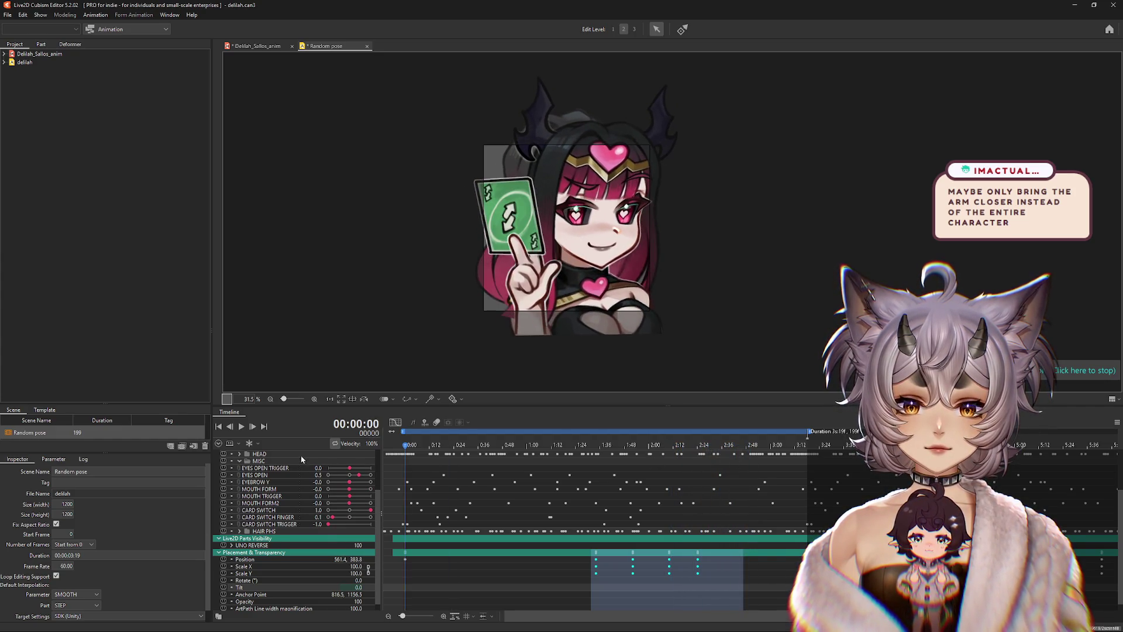
pyautogui.click(242, 429)
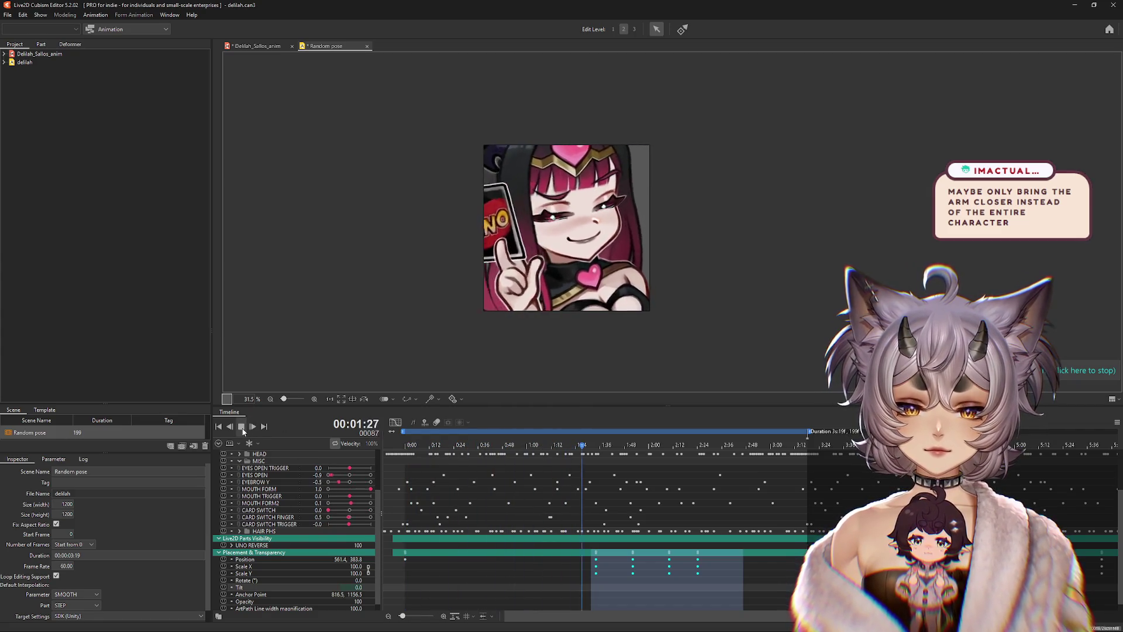
pyautogui.click(244, 431)
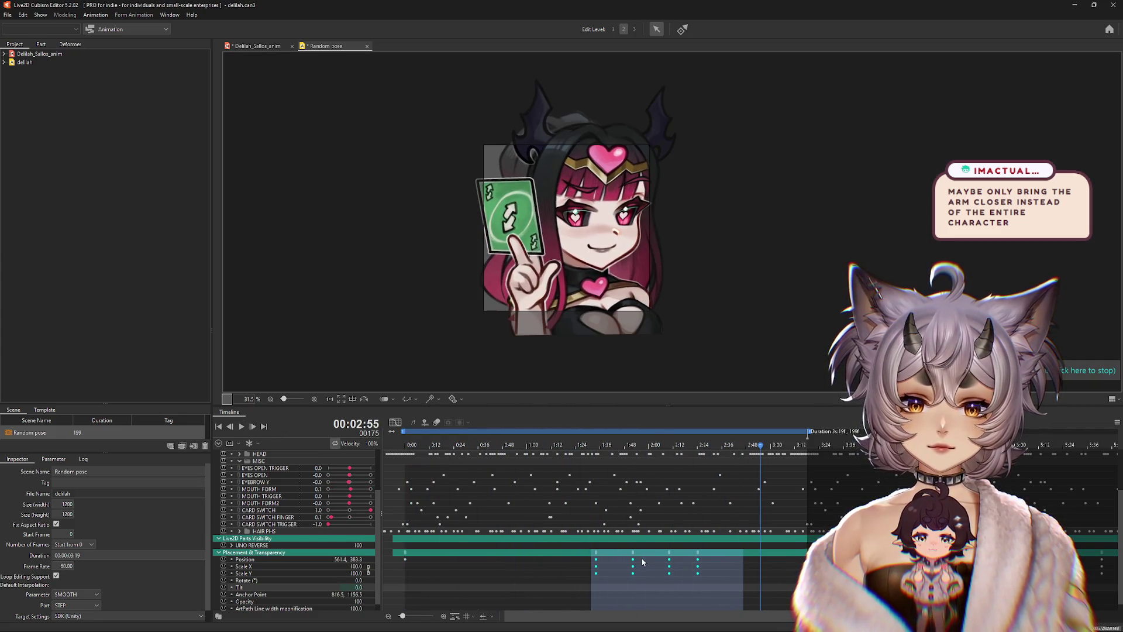
# Step: Copy the 1:48 keyframes to about 1:54 and move the 2:09 and 2:21 keys to 2:14
pyautogui.moveTo(765, 448)
pyautogui.mouseDown()
pyautogui.moveTo(578, 462)
pyautogui.moveTo(633, 476)
pyautogui.mouseUp()
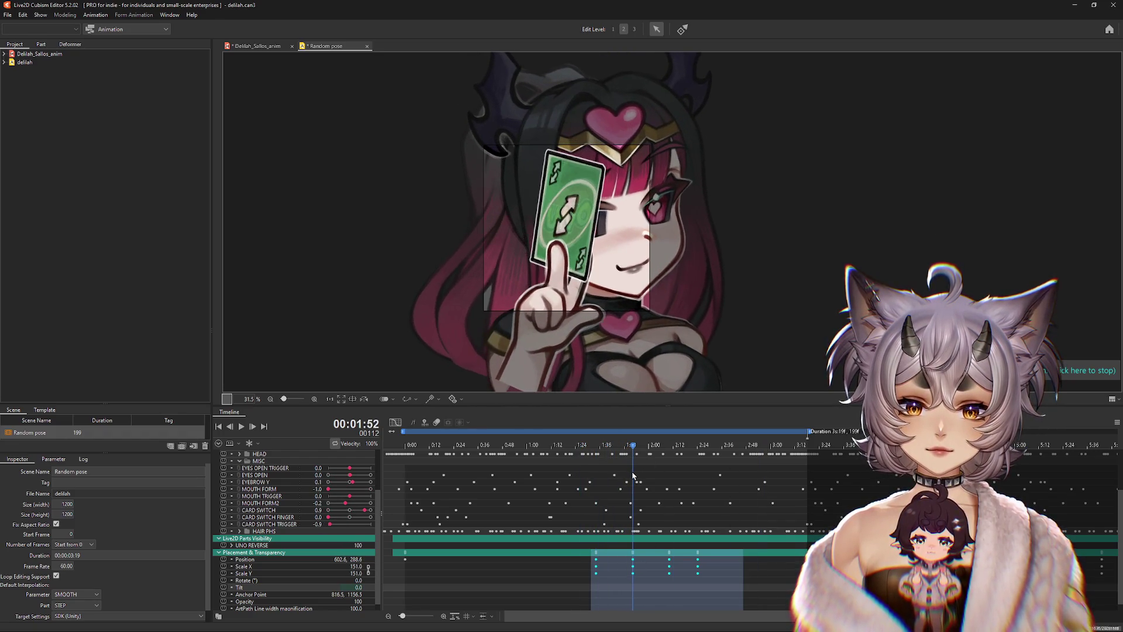
pyautogui.moveTo(647, 588)
pyautogui.mouseDown()
pyautogui.moveTo(628, 552)
pyautogui.moveTo(656, 560)
pyautogui.mouseUp()
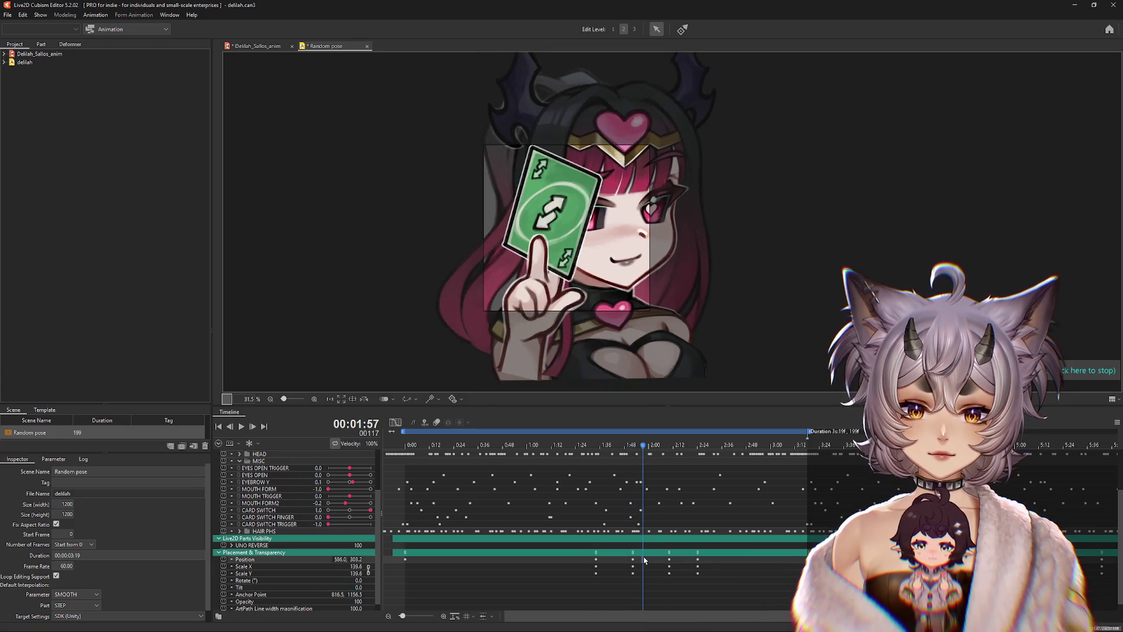
pyautogui.click(596, 460)
pyautogui.moveTo(597, 460); pyautogui.dragTo(662, 477)
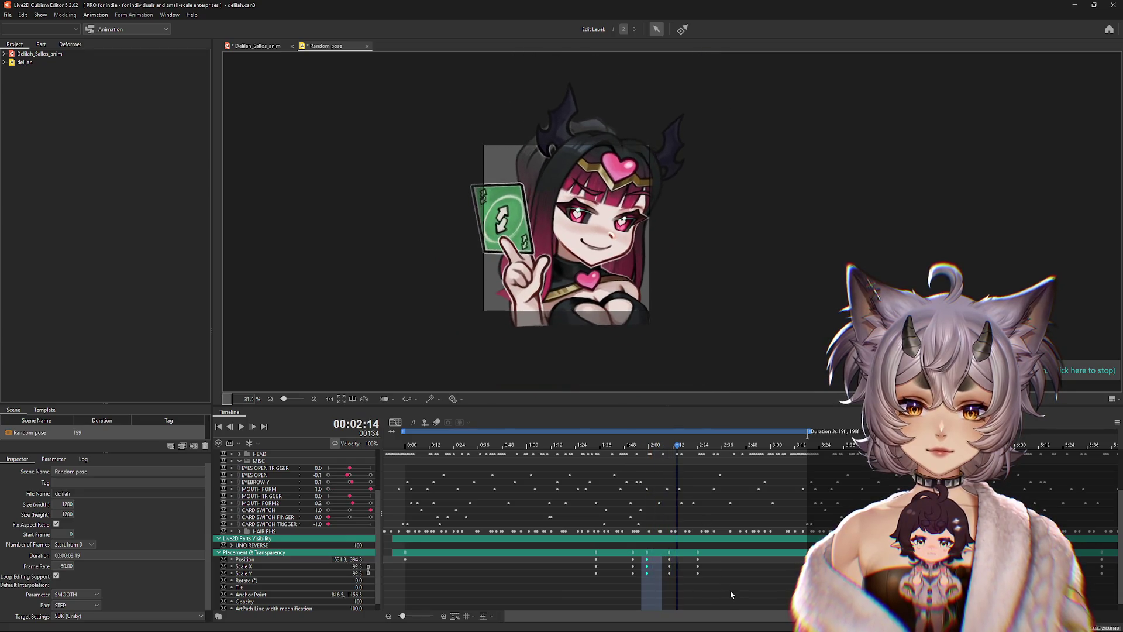
pyautogui.moveTo(731, 595)
pyautogui.mouseDown()
pyautogui.moveTo(669, 552)
pyautogui.moveTo(677, 559)
pyautogui.mouseUp()
pyautogui.click(598, 458)
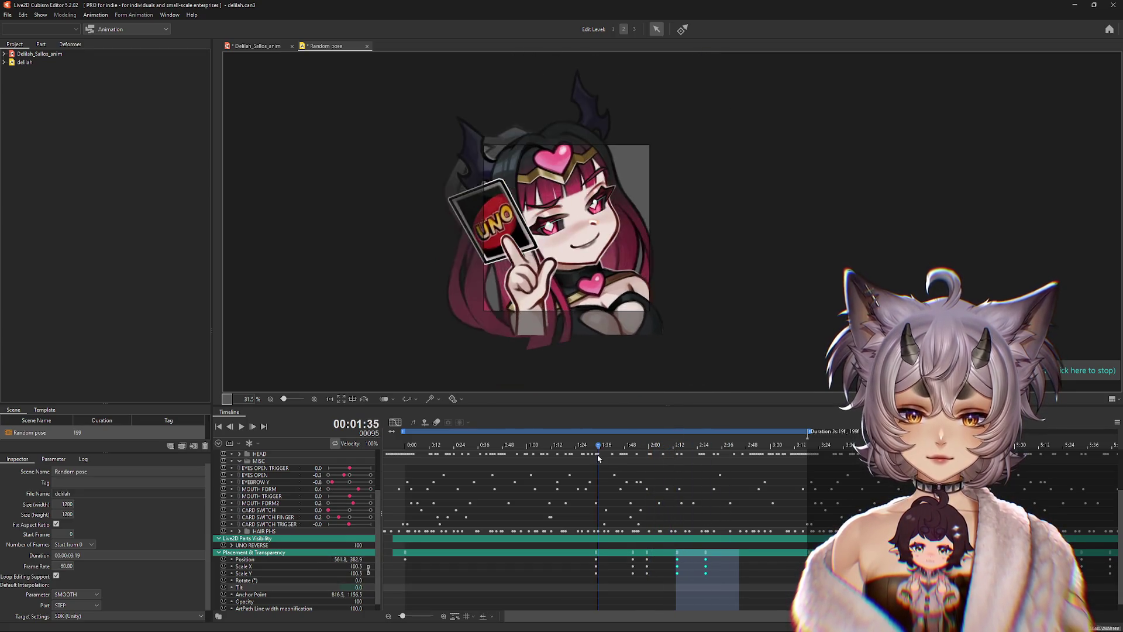
pyautogui.moveTo(598, 459)
pyautogui.mouseDown()
pyautogui.moveTo(608, 463)
pyautogui.moveTo(522, 468)
pyautogui.mouseUp()
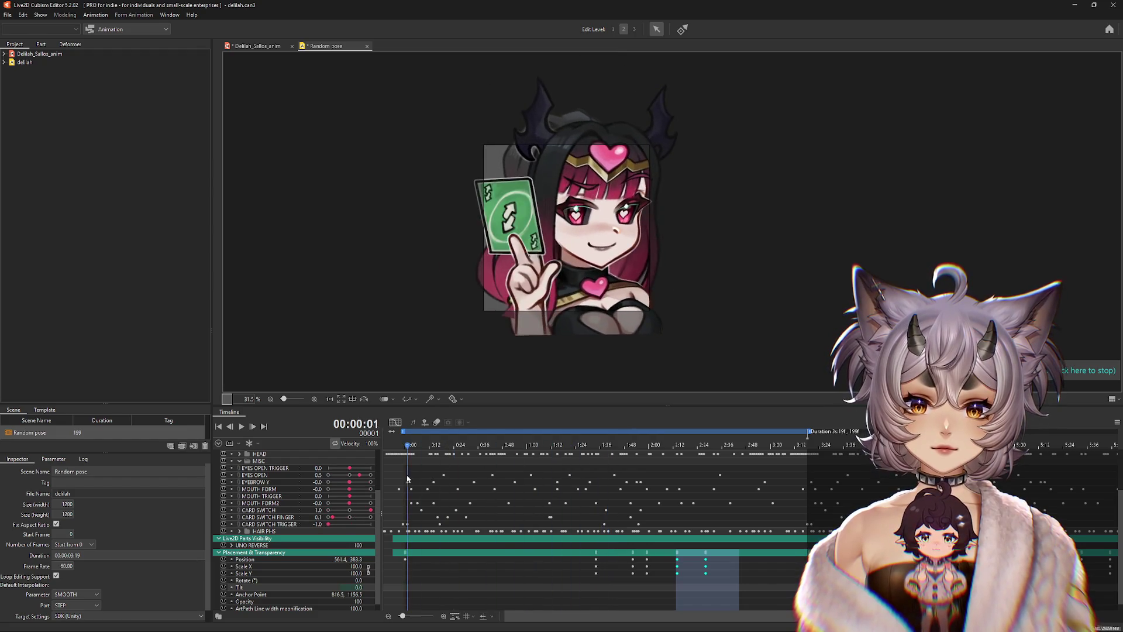
pyautogui.moveTo(407, 479)
pyautogui.mouseDown()
pyautogui.moveTo(497, 481)
pyautogui.moveTo(400, 491)
pyautogui.moveTo(595, 507)
pyautogui.moveTo(398, 468)
pyautogui.mouseUp()
pyautogui.click(241, 426)
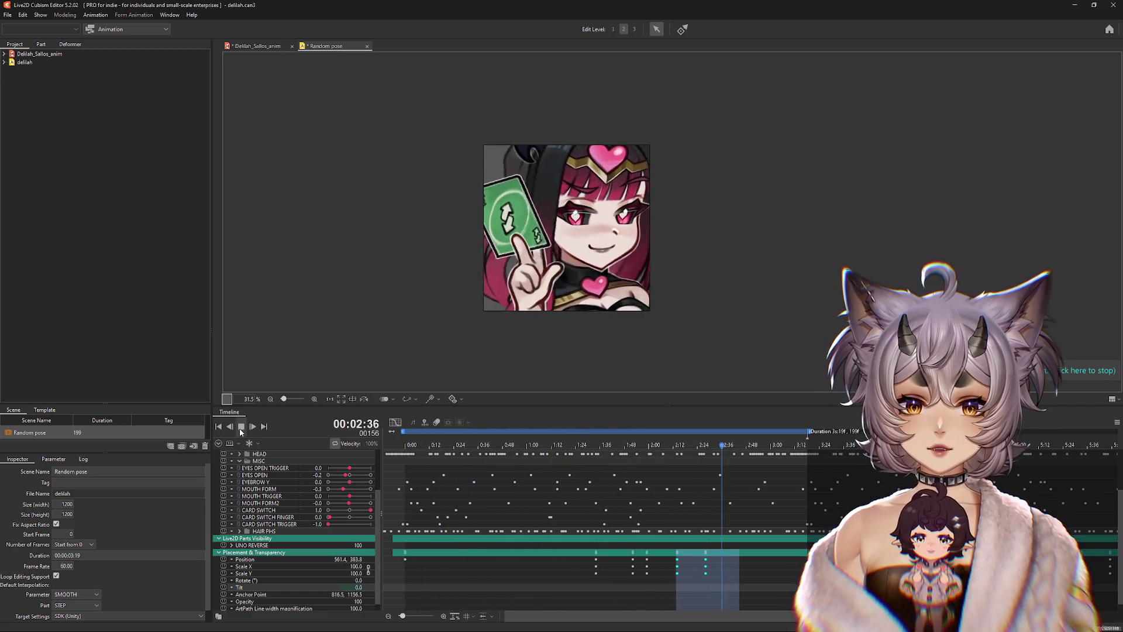
pyautogui.click(240, 429)
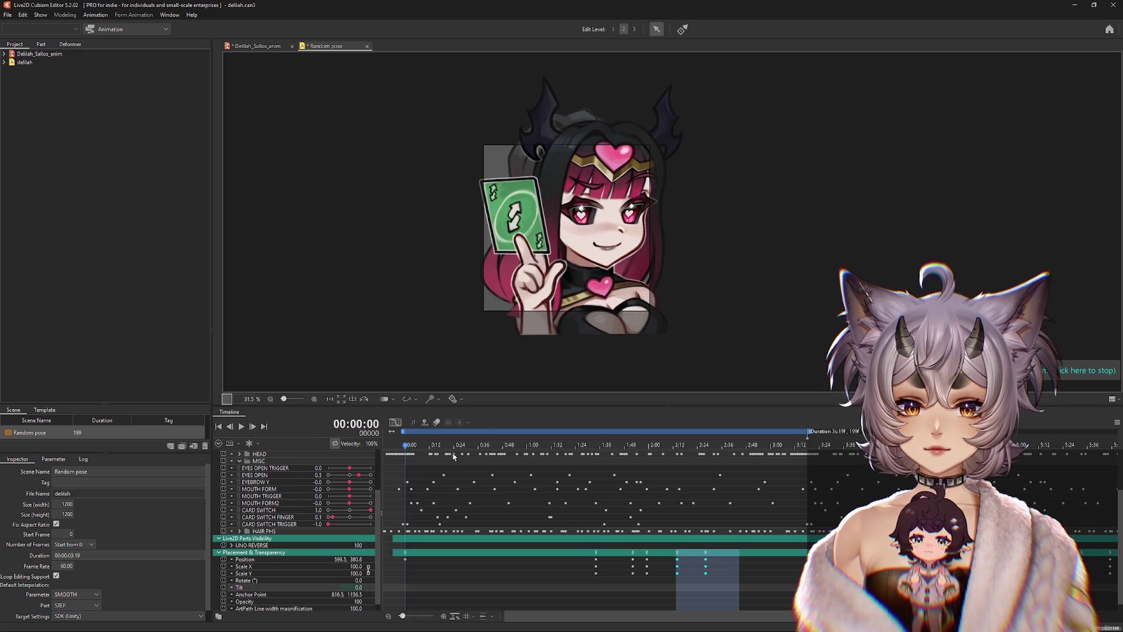
pyautogui.moveTo(408, 452); pyautogui.dragTo(599, 455)
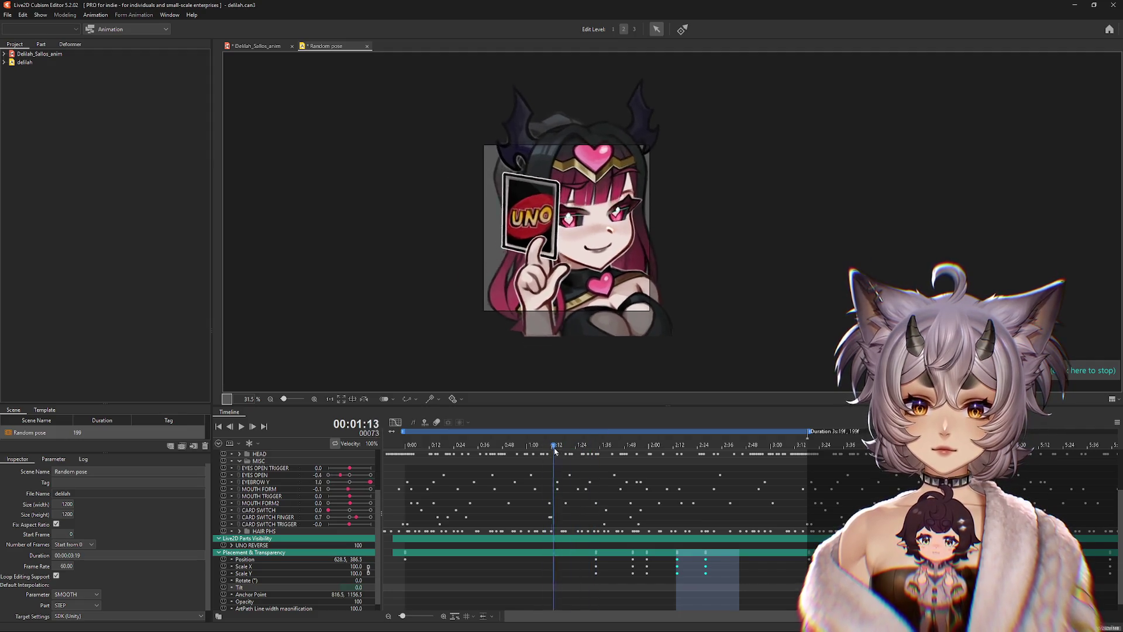
pyautogui.moveTo(591, 457); pyautogui.dragTo(647, 459)
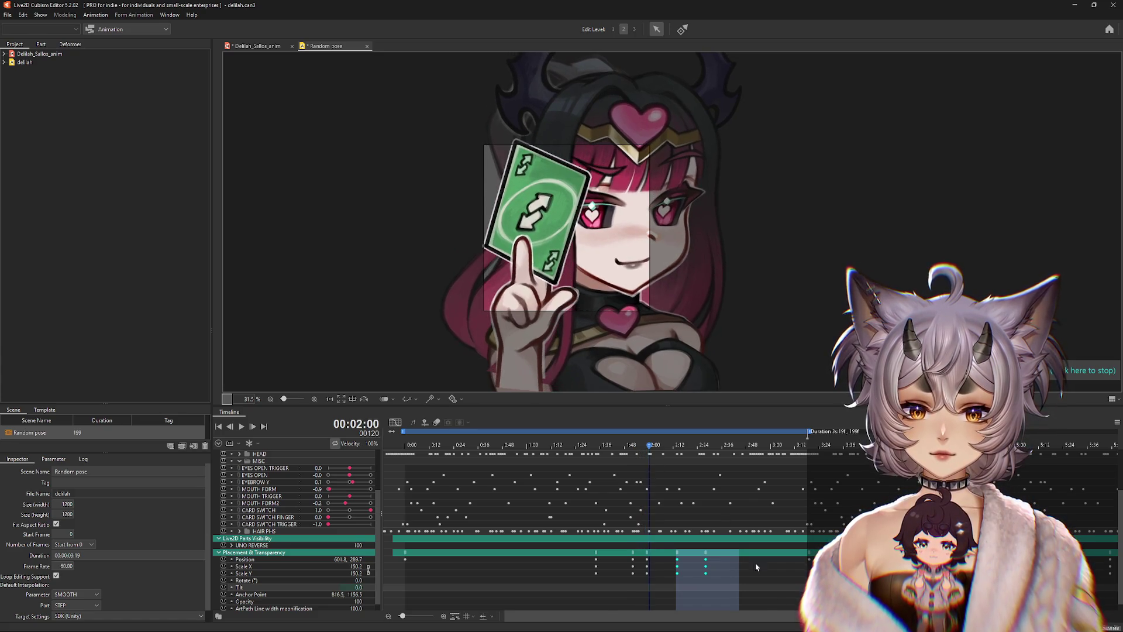
# Step: Inspect the placement and Scale X/Y keyframes around the zoom near 1:59
pyautogui.moveTo(769, 589)
pyautogui.mouseDown()
pyautogui.moveTo(635, 547)
pyautogui.moveTo(638, 557)
pyautogui.mouseUp()
pyautogui.press('space')
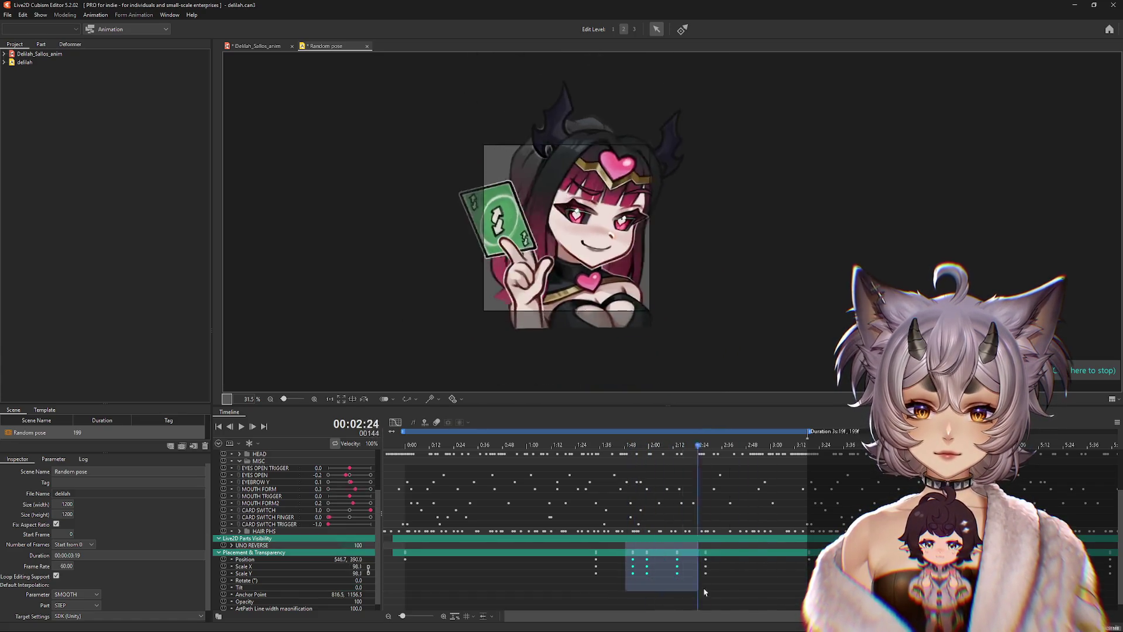
pyautogui.moveTo(618, 455); pyautogui.dragTo(686, 465)
pyautogui.click(652, 553)
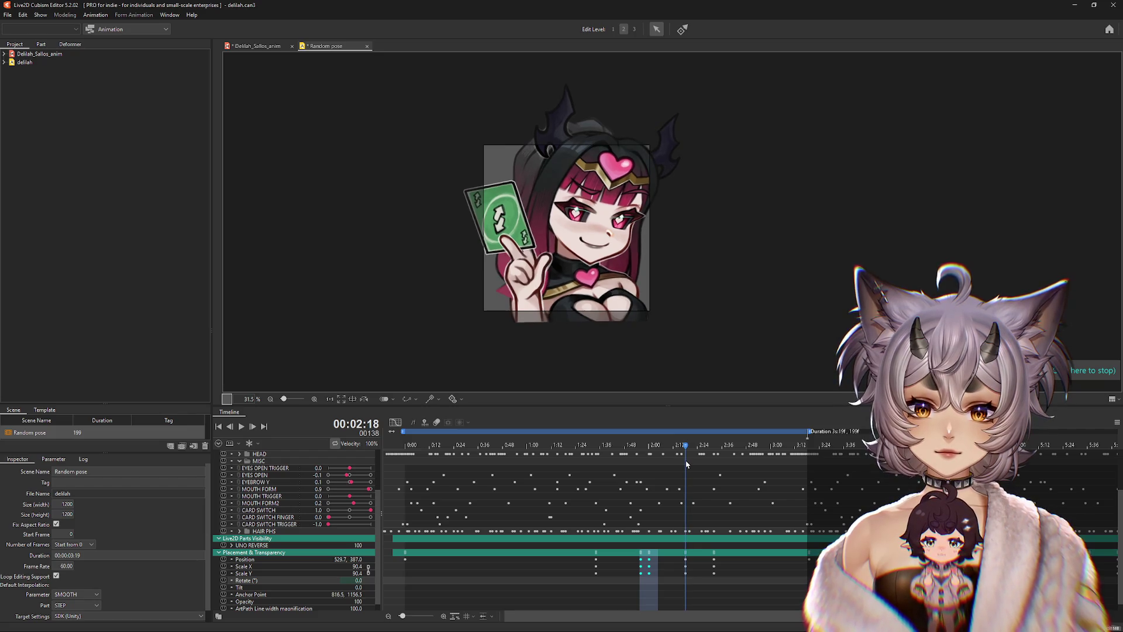
pyautogui.click(359, 568)
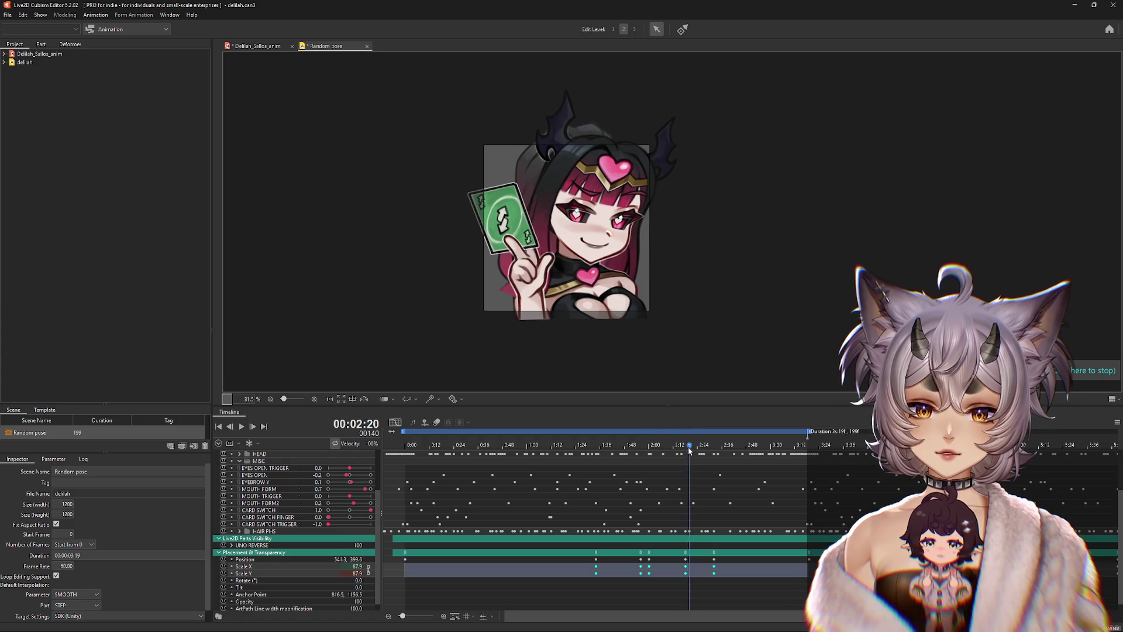
pyautogui.moveTo(690, 450); pyautogui.dragTo(729, 462)
pyautogui.moveTo(757, 464)
pyautogui.mouseDown()
pyautogui.moveTo(792, 462)
pyautogui.moveTo(723, 463)
pyautogui.moveTo(812, 471)
pyautogui.mouseUp()
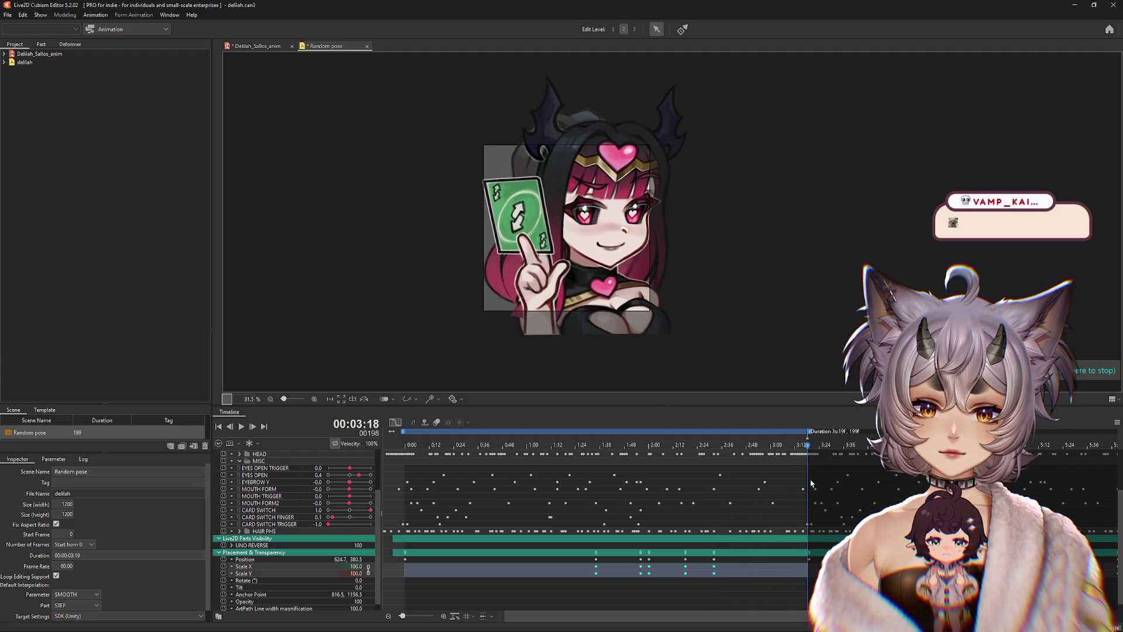
pyautogui.click(812, 483)
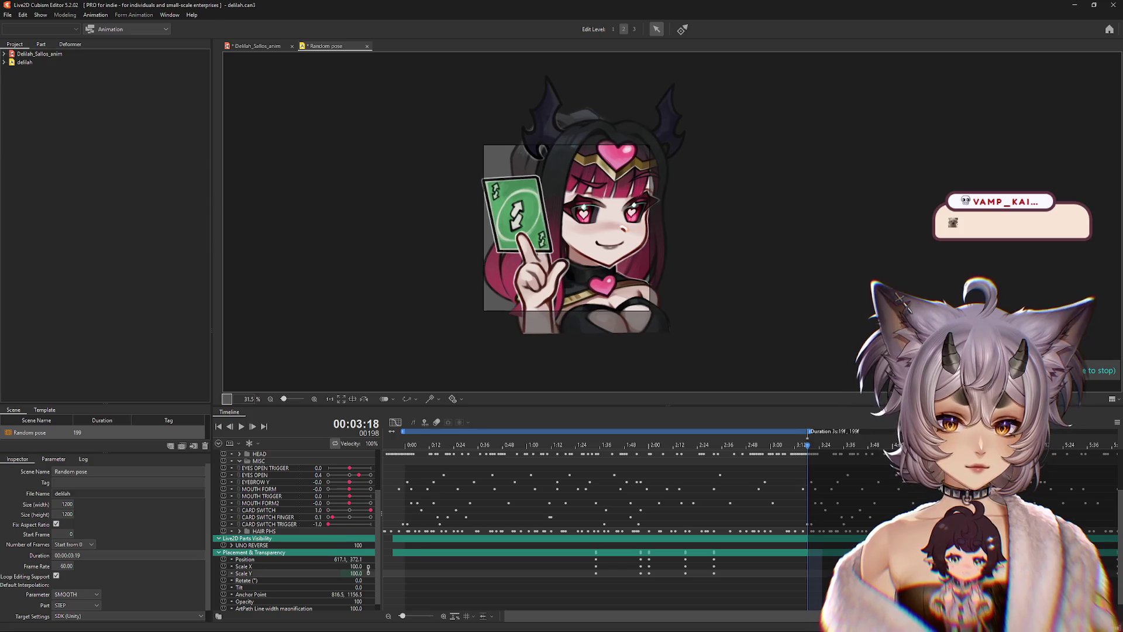
# Step: Check frame 213 near the end, then preview the whole animation from the first frame
pyautogui.click(1080, 446)
pyautogui.click(837, 445)
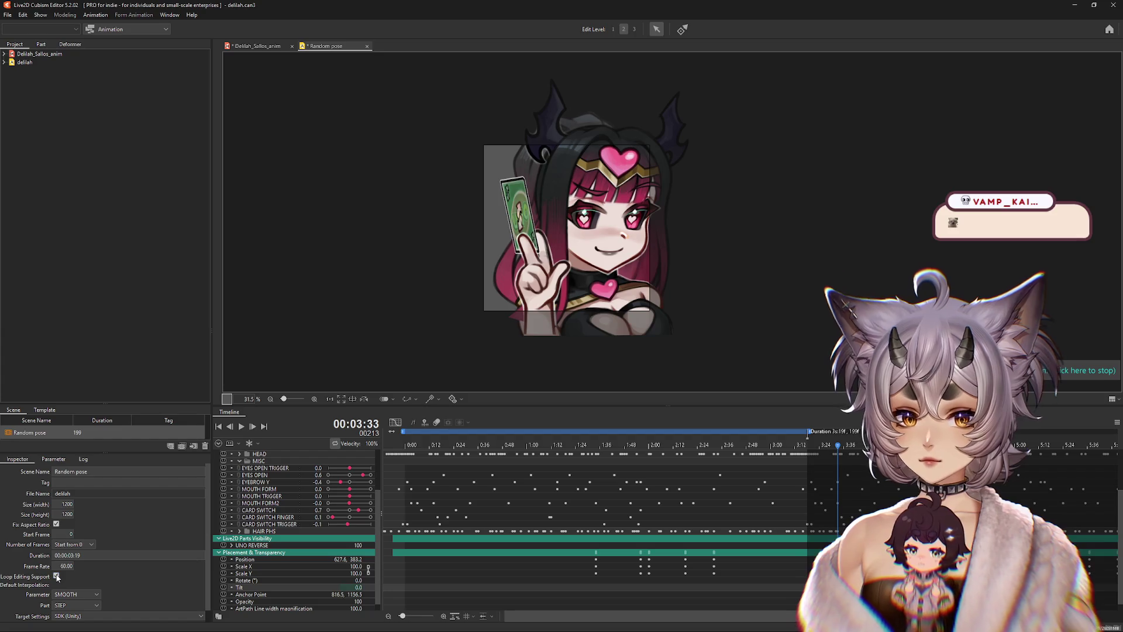
pyautogui.moveTo(442, 445); pyautogui.dragTo(346, 447)
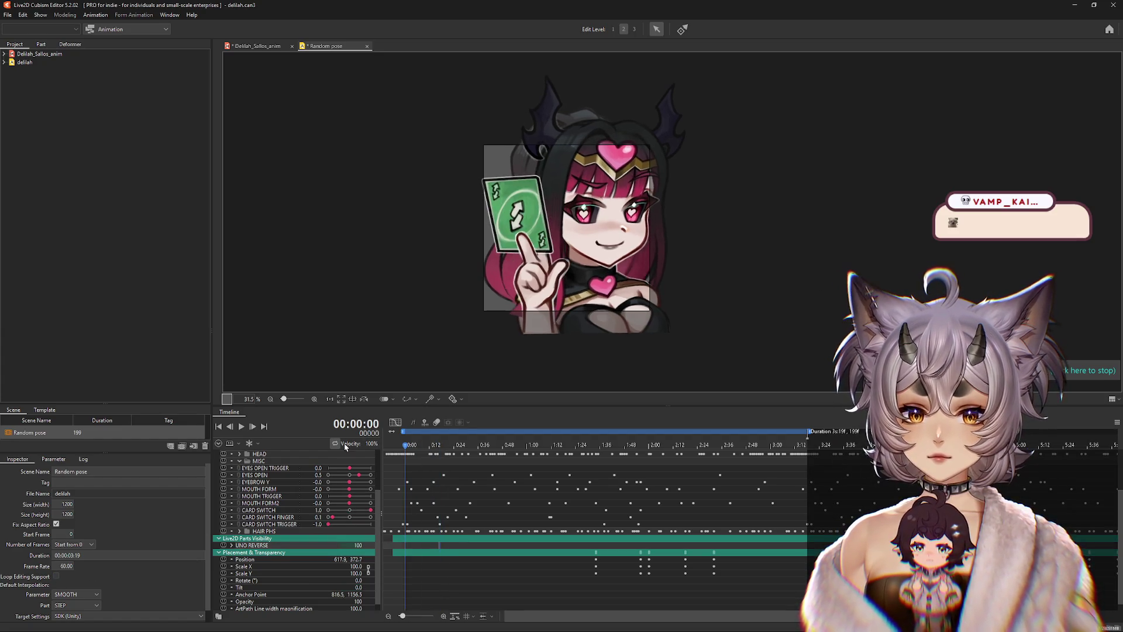
pyautogui.click(241, 429)
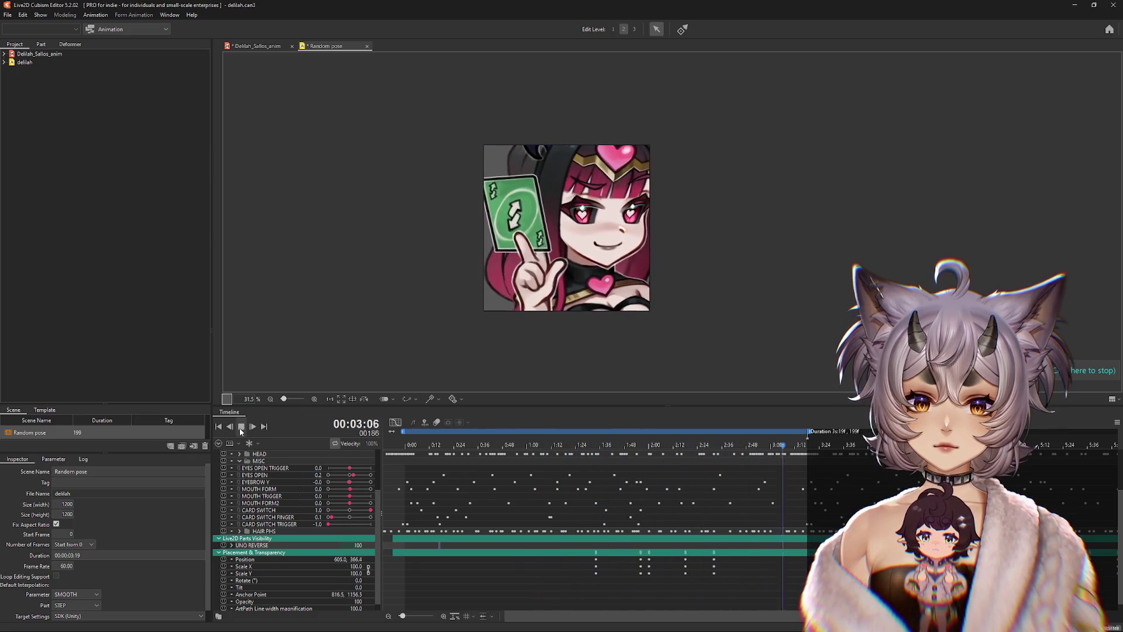
pyautogui.click(241, 429)
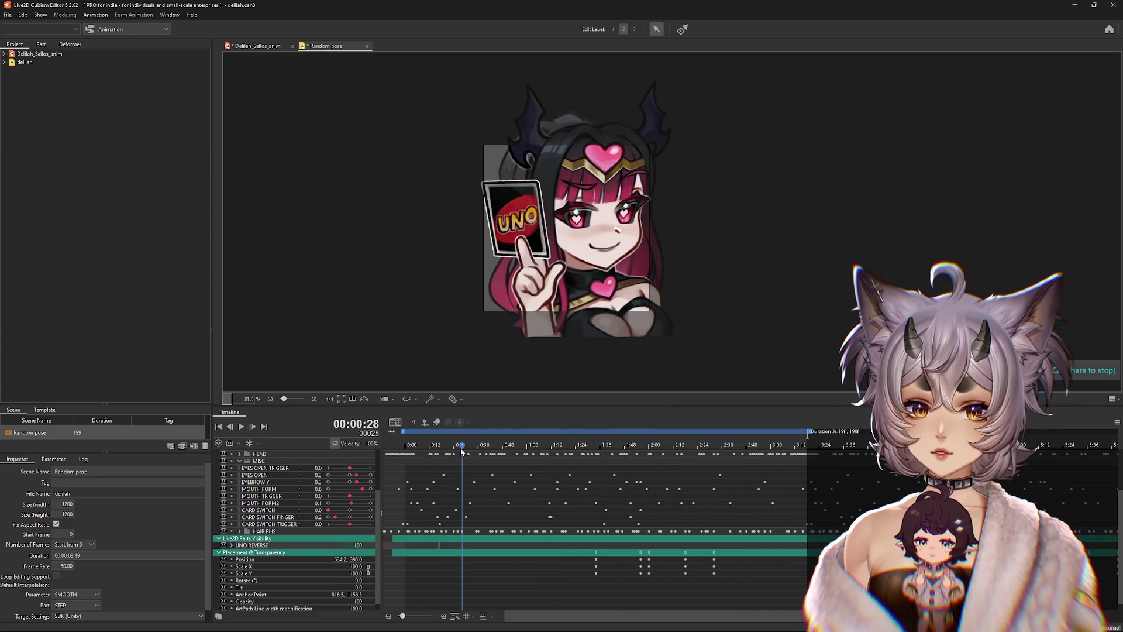
pyautogui.moveTo(461, 450); pyautogui.dragTo(363, 457)
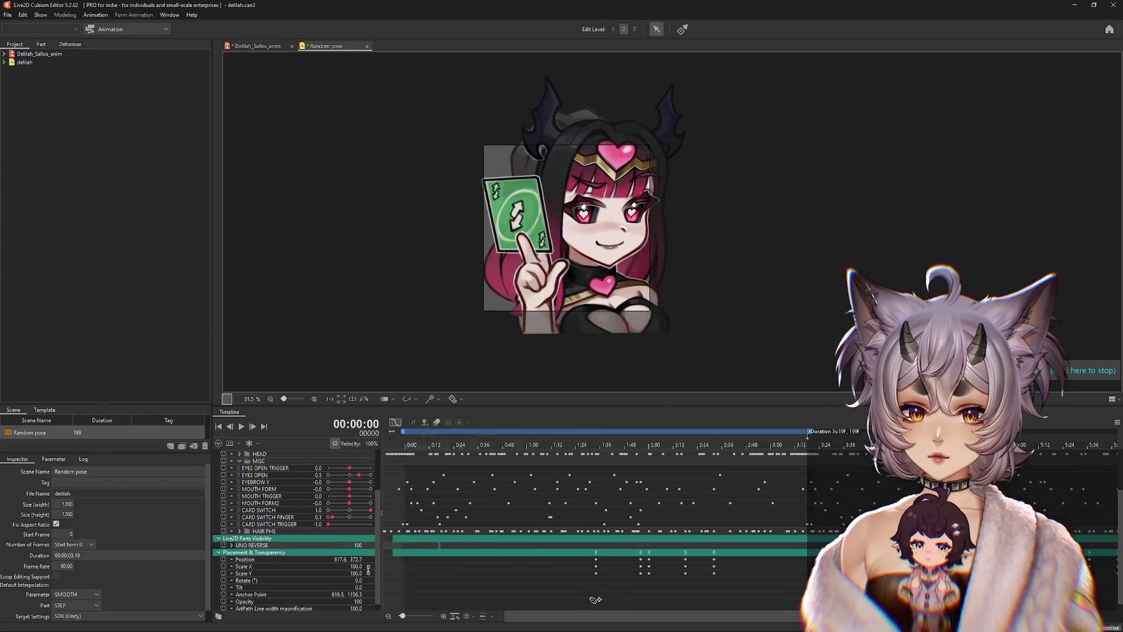
# Step: Turn on Loop Editing Support for the scene and preview the looping animation
pyautogui.click(56, 575)
pyautogui.moveTo(409, 593); pyautogui.dragTo(500, 592)
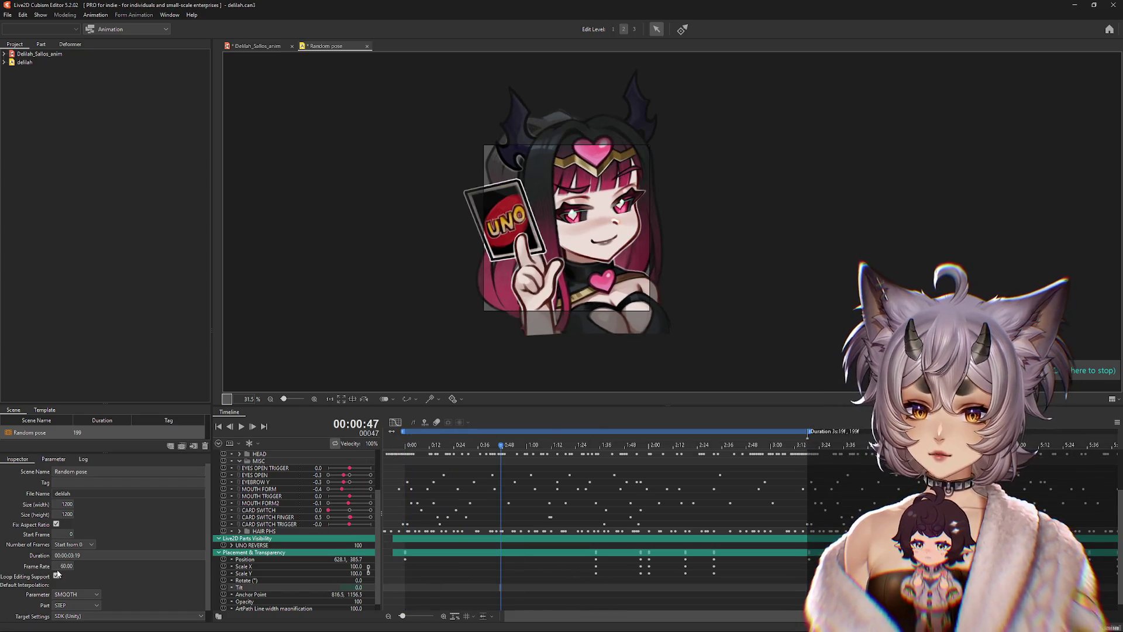
pyautogui.moveTo(500, 449); pyautogui.dragTo(312, 437)
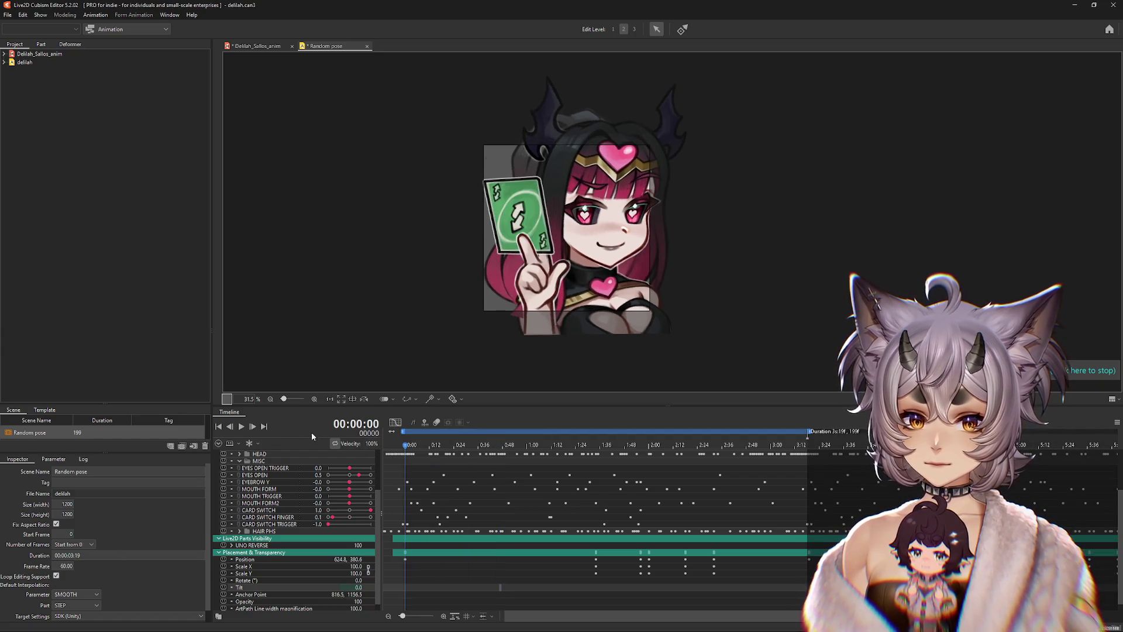
pyautogui.click(241, 427)
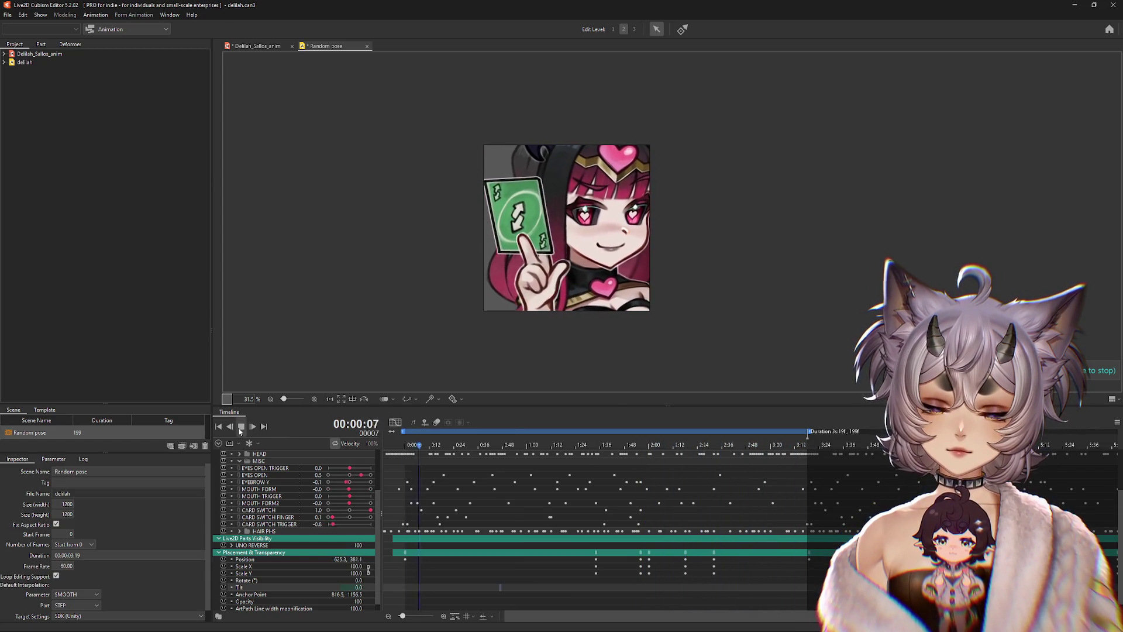
pyautogui.press('Return')
# Step: Shift the transform keyframes around 2:20 slightly later and preview the retimed zoom
pyautogui.click(690, 557)
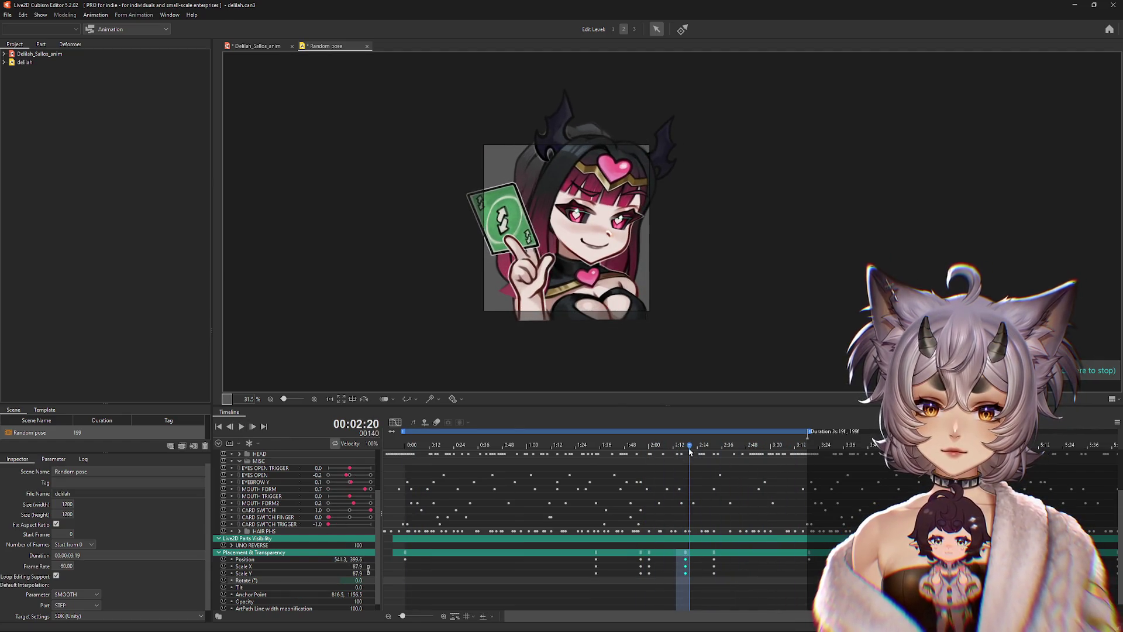
pyautogui.moveTo(691, 452)
pyautogui.mouseDown()
pyautogui.moveTo(654, 451)
pyautogui.moveTo(688, 465)
pyautogui.moveTo(658, 463)
pyautogui.moveTo(669, 463)
pyautogui.mouseUp()
pyautogui.moveTo(735, 553)
pyautogui.mouseDown()
pyautogui.moveTo(691, 553)
pyautogui.moveTo(714, 553)
pyautogui.mouseUp()
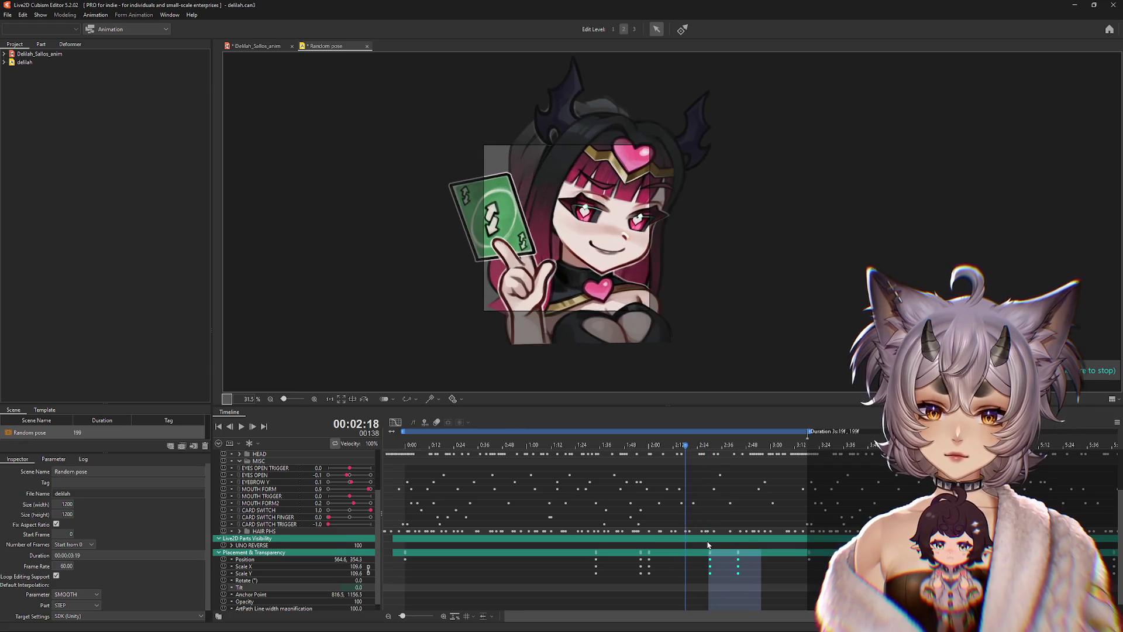
pyautogui.moveTo(691, 448); pyautogui.dragTo(641, 447)
pyautogui.click(241, 427)
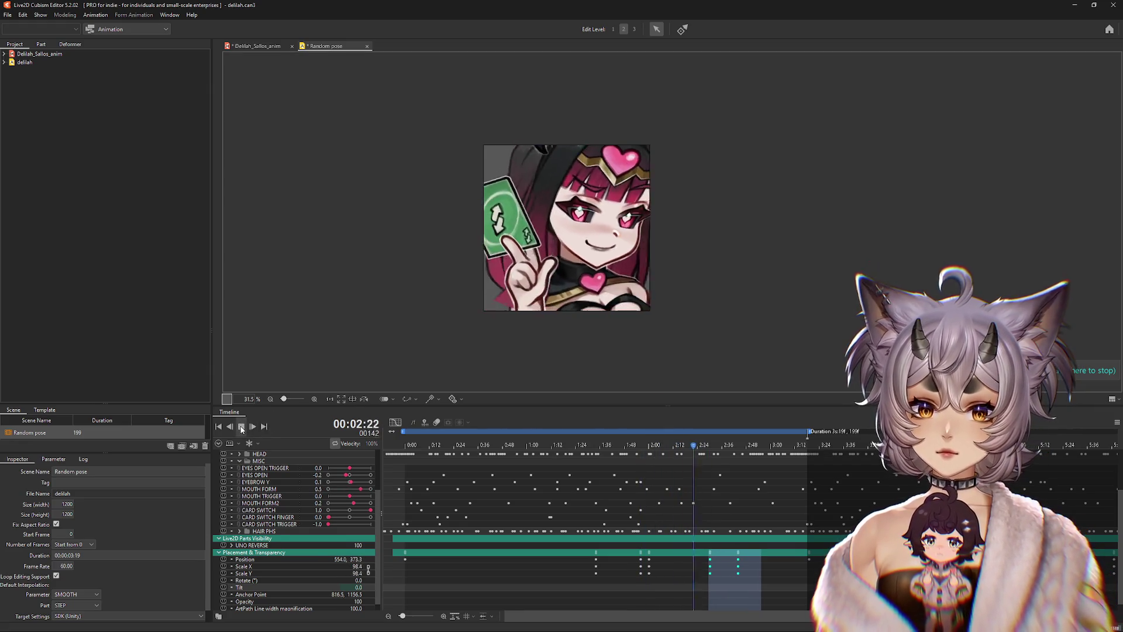
pyautogui.click(241, 427)
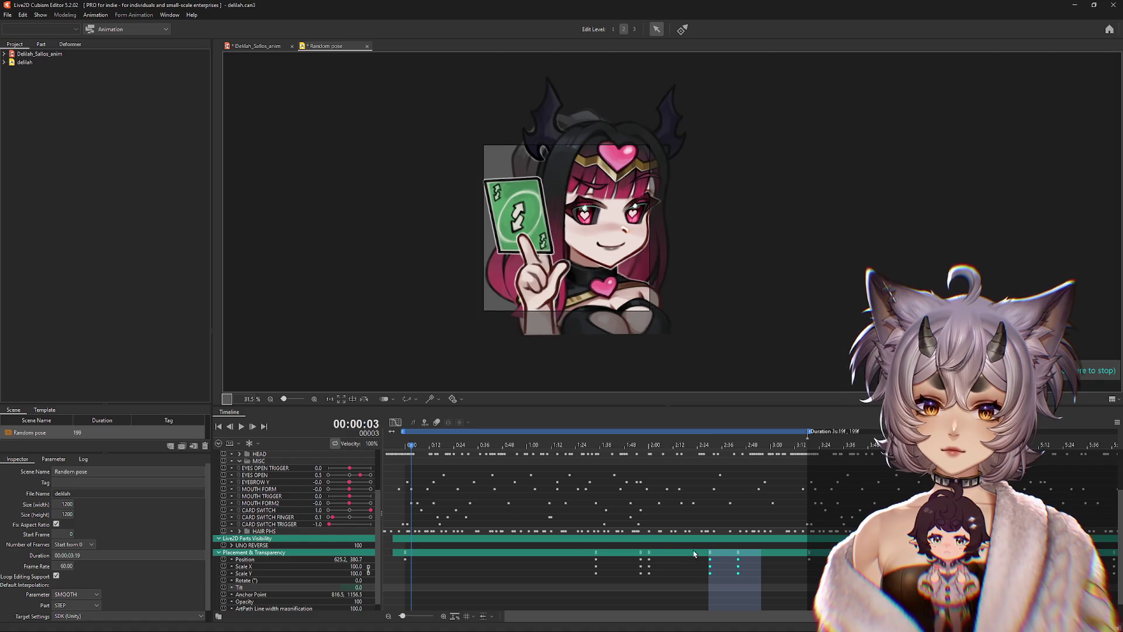
pyautogui.click(698, 581)
pyautogui.moveTo(700, 582); pyautogui.dragTo(712, 559)
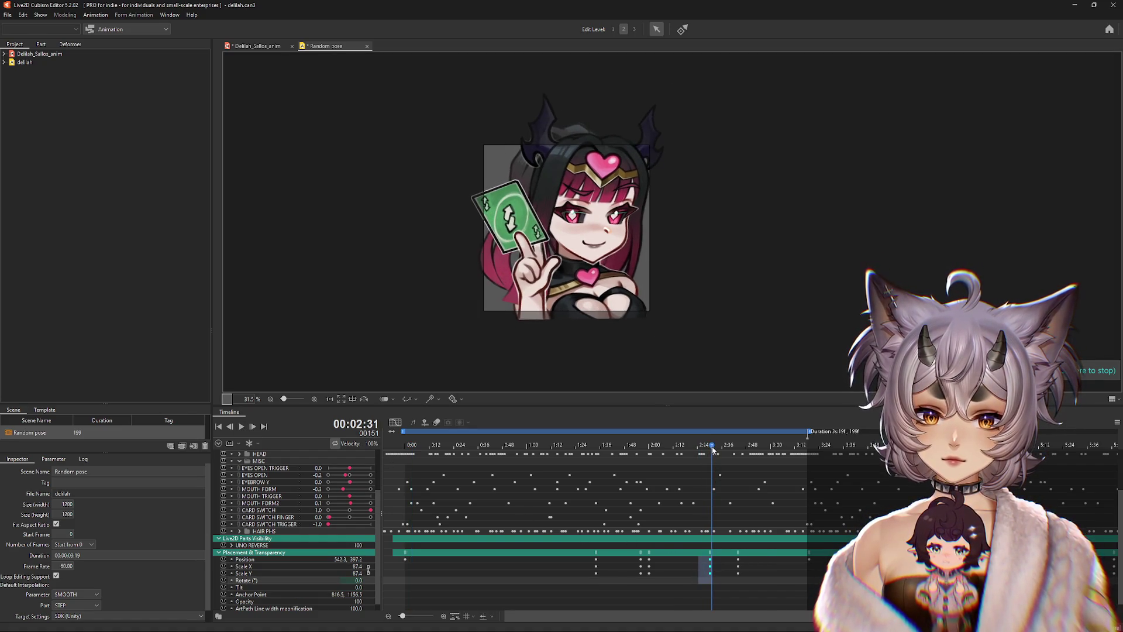
pyautogui.moveTo(647, 452)
pyautogui.mouseDown()
pyautogui.moveTo(739, 474)
pyautogui.moveTo(654, 475)
pyautogui.moveTo(792, 494)
pyautogui.mouseUp()
# Step: Move the 2:44 keyframe column to about 2:48 and preview the zoom
pyautogui.moveTo(759, 583)
pyautogui.mouseDown()
pyautogui.moveTo(739, 556)
pyautogui.moveTo(754, 563)
pyautogui.mouseUp()
pyautogui.click(721, 572)
pyautogui.click(552, 506)
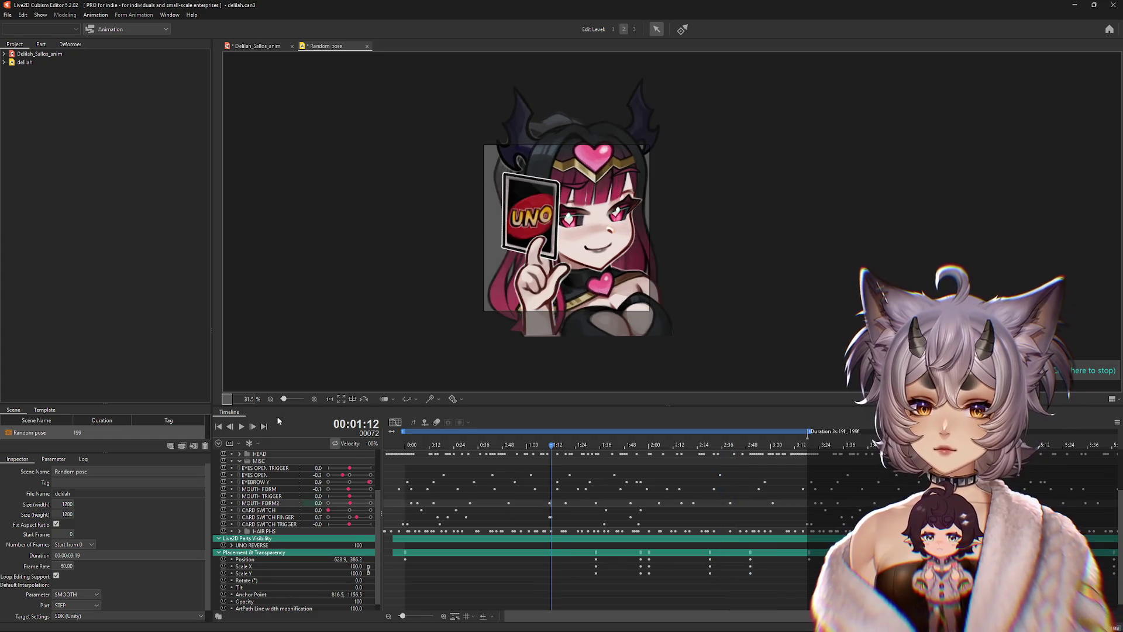
pyautogui.click(241, 426)
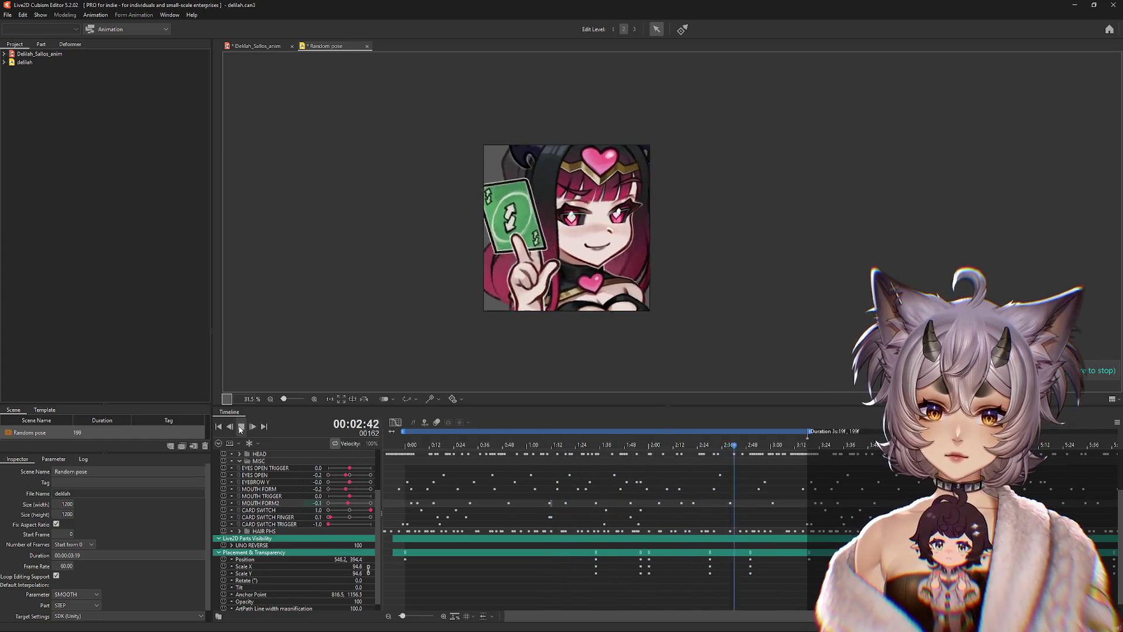
pyautogui.click(241, 426)
# Step: Try shifting the placement keyframes near 2:29 to 2:35, compare poses, then undo it
pyautogui.moveTo(757, 608); pyautogui.dragTo(686, 553)
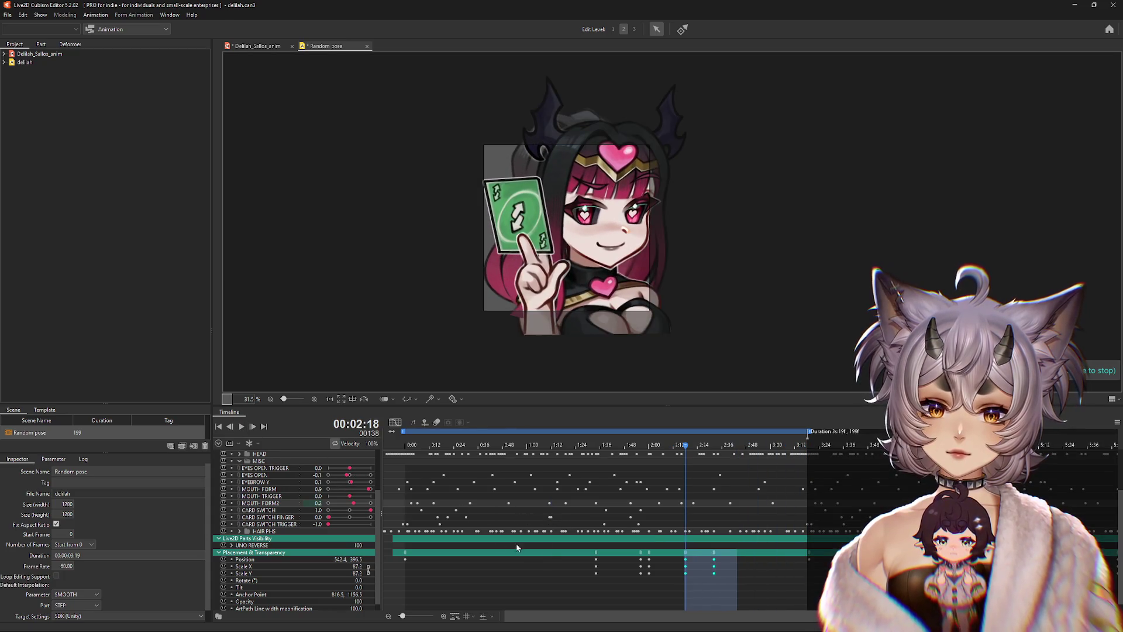
pyautogui.click(538, 566)
pyautogui.click(241, 427)
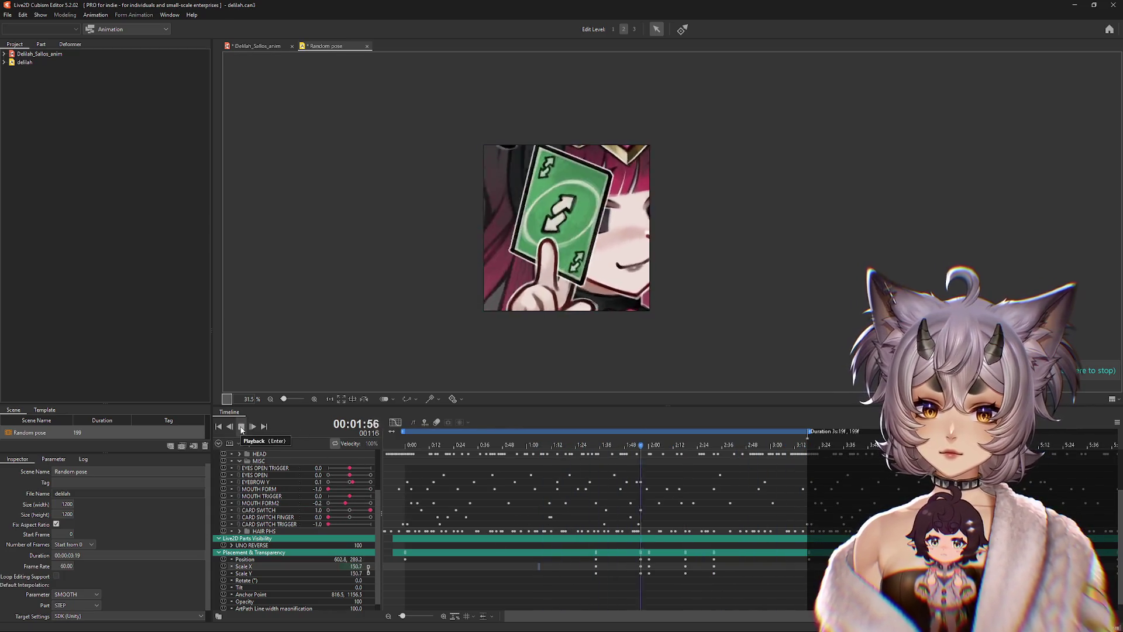
pyautogui.click(241, 428)
pyautogui.moveTo(681, 608)
pyautogui.mouseDown()
pyautogui.moveTo(689, 555)
pyautogui.moveTo(726, 566)
pyautogui.mouseUp()
pyautogui.click(714, 566)
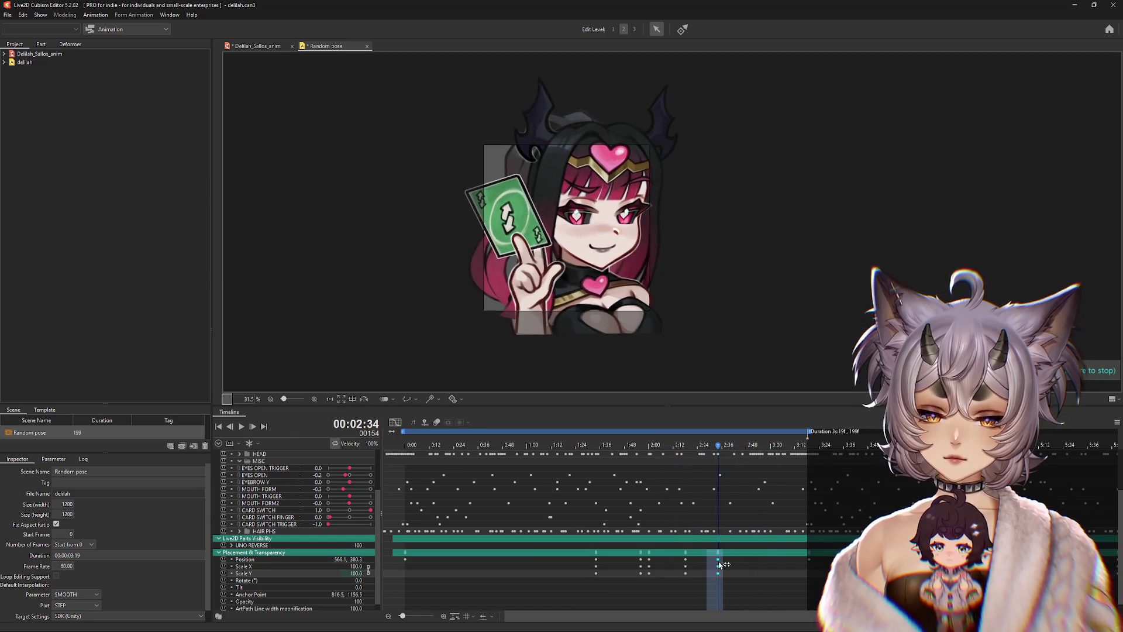
pyautogui.click(719, 478)
pyautogui.click(689, 462)
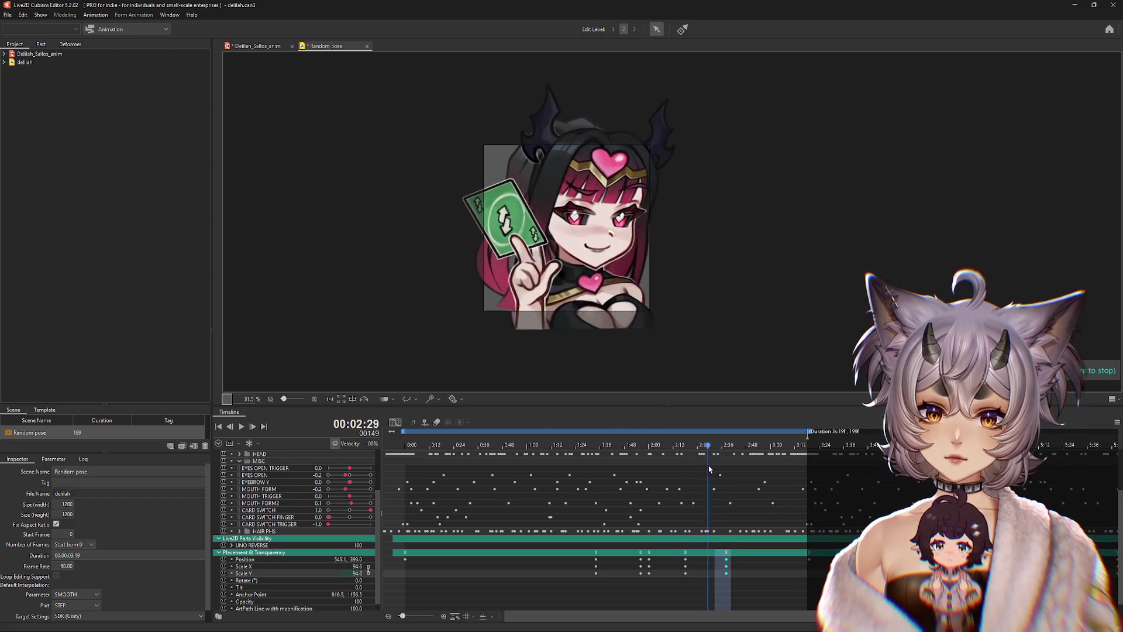
pyautogui.moveTo(710, 469)
pyautogui.mouseDown()
pyautogui.moveTo(672, 474)
pyautogui.moveTo(692, 481)
pyautogui.mouseUp()
pyautogui.hotkey('ctrl', 'z')
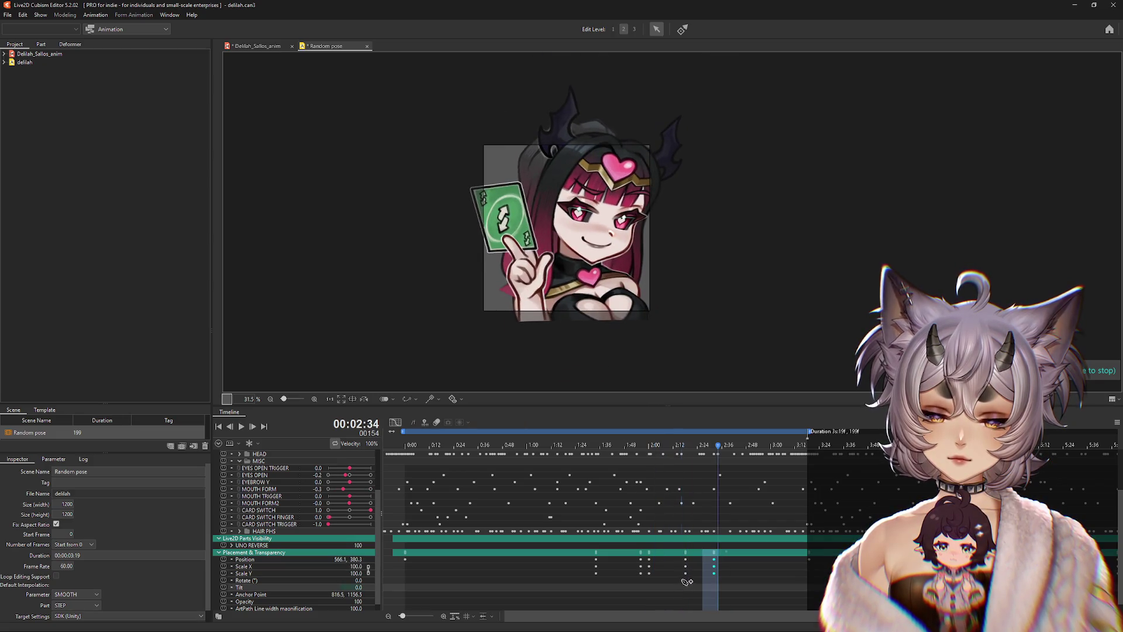
# Step: Nudge the Position and Scale keyframes a few frames later and preview the zoom pulse
pyautogui.moveTo(683, 586); pyautogui.dragTo(724, 569)
pyautogui.click(718, 568)
pyautogui.click(679, 537)
pyautogui.moveTo(679, 449)
pyautogui.mouseDown()
pyautogui.moveTo(713, 449)
pyautogui.moveTo(649, 449)
pyautogui.mouseUp()
pyautogui.click(244, 429)
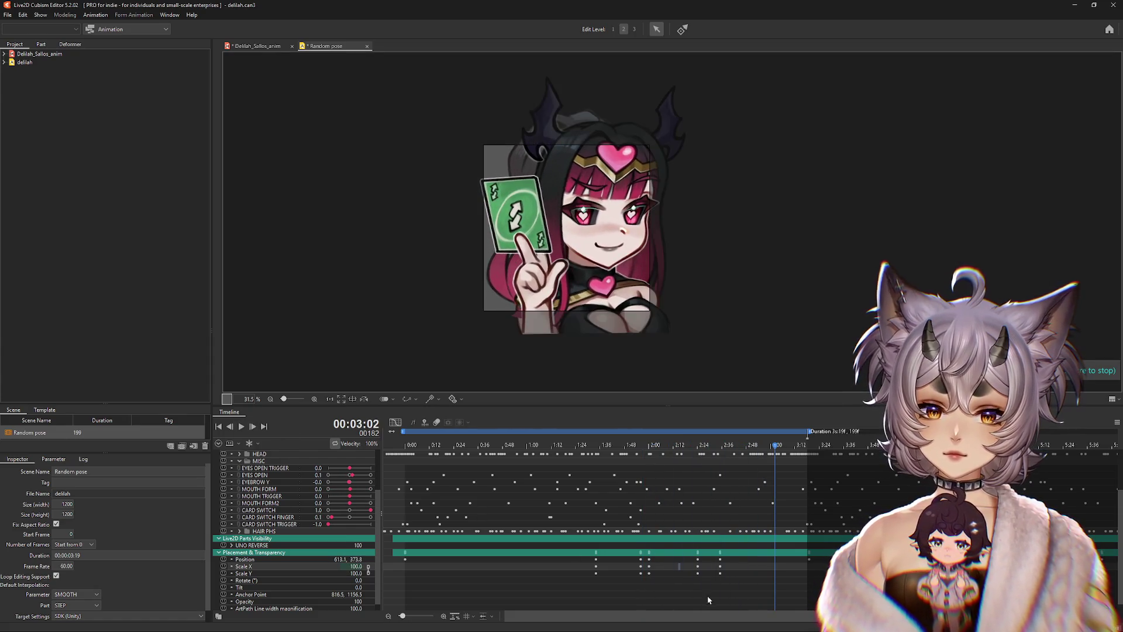
pyautogui.moveTo(709, 554)
pyautogui.mouseDown()
pyautogui.moveTo(717, 589)
pyautogui.moveTo(621, 589)
pyautogui.mouseUp()
pyautogui.click(242, 428)
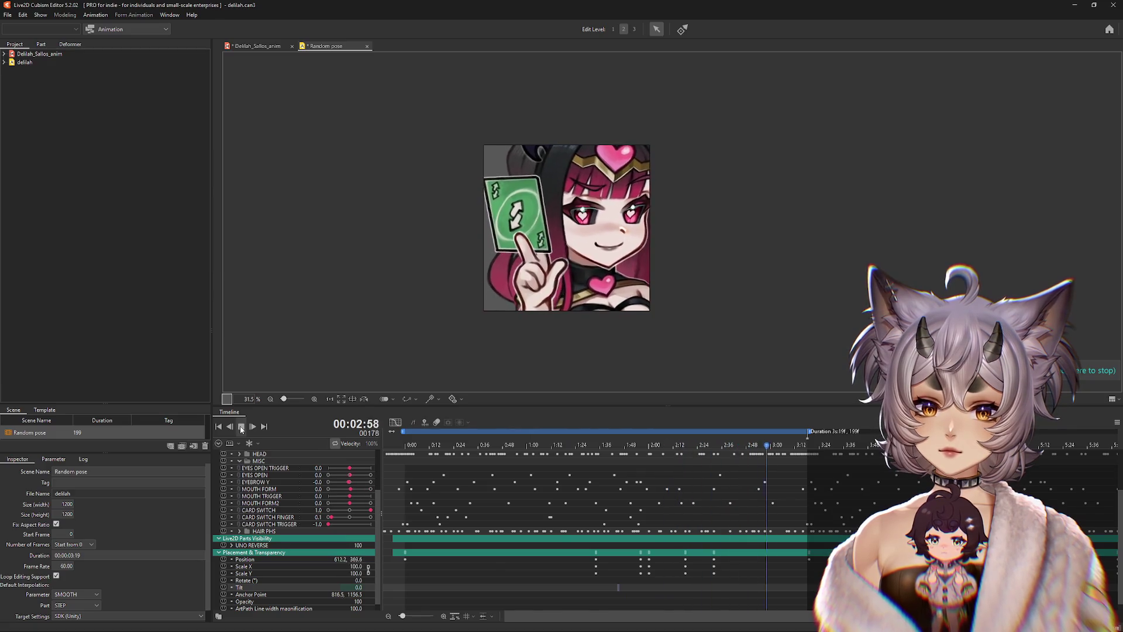
# Step: At the first frame, shrink the character's scale slightly to 99.5 and check the card pose
pyautogui.click(241, 427)
pyautogui.click(428, 548)
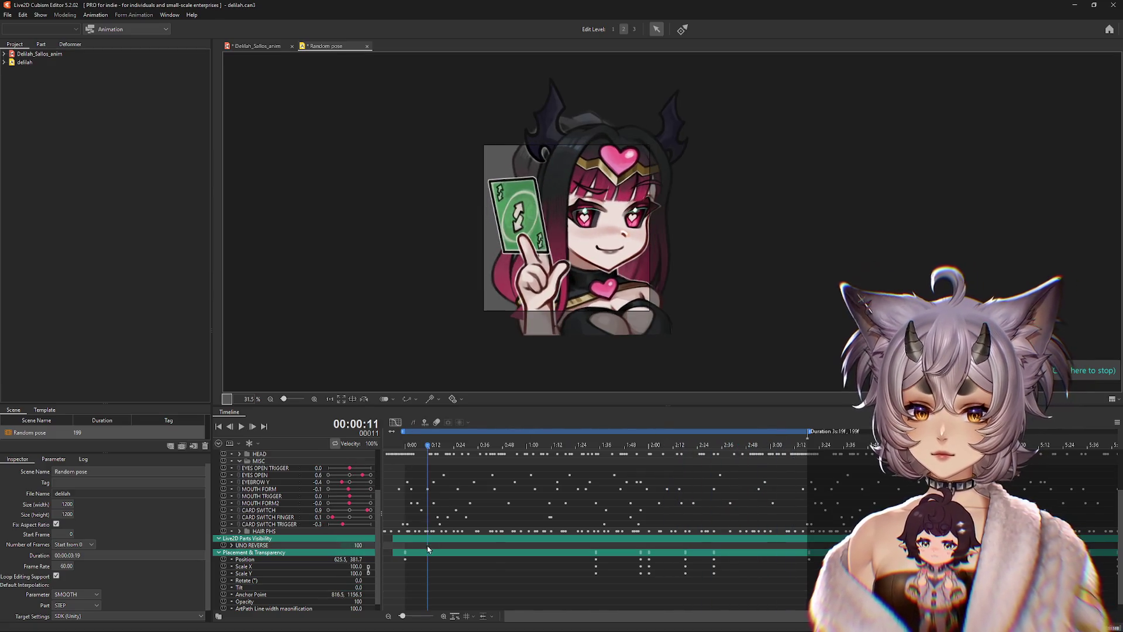
pyautogui.moveTo(427, 452); pyautogui.dragTo(319, 468)
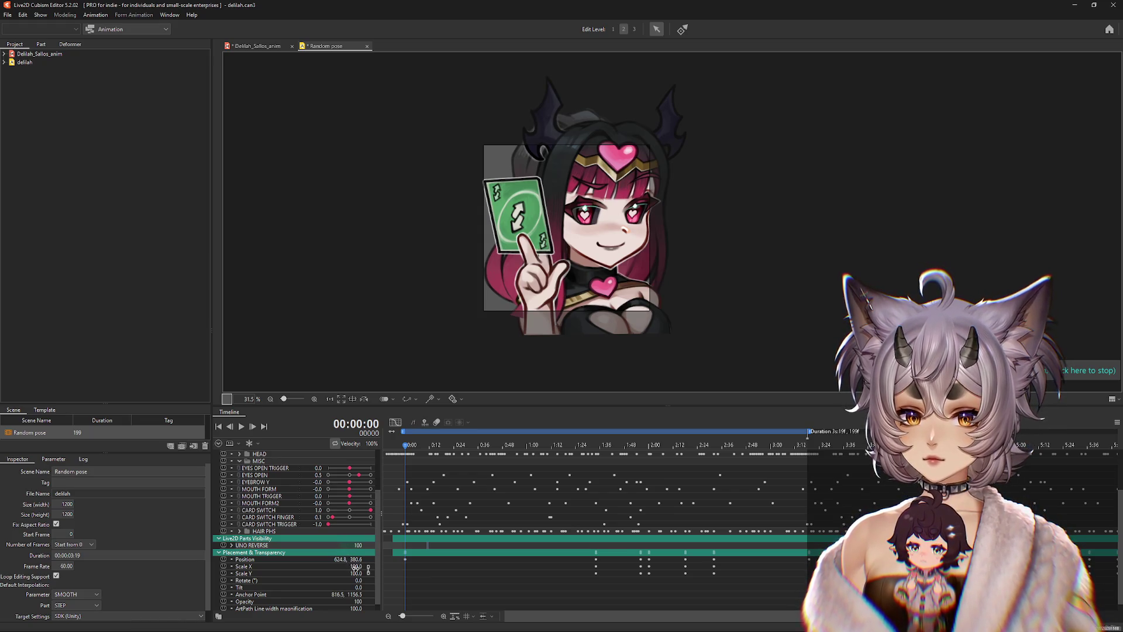
pyautogui.moveTo(355, 567); pyautogui.dragTo(351, 567)
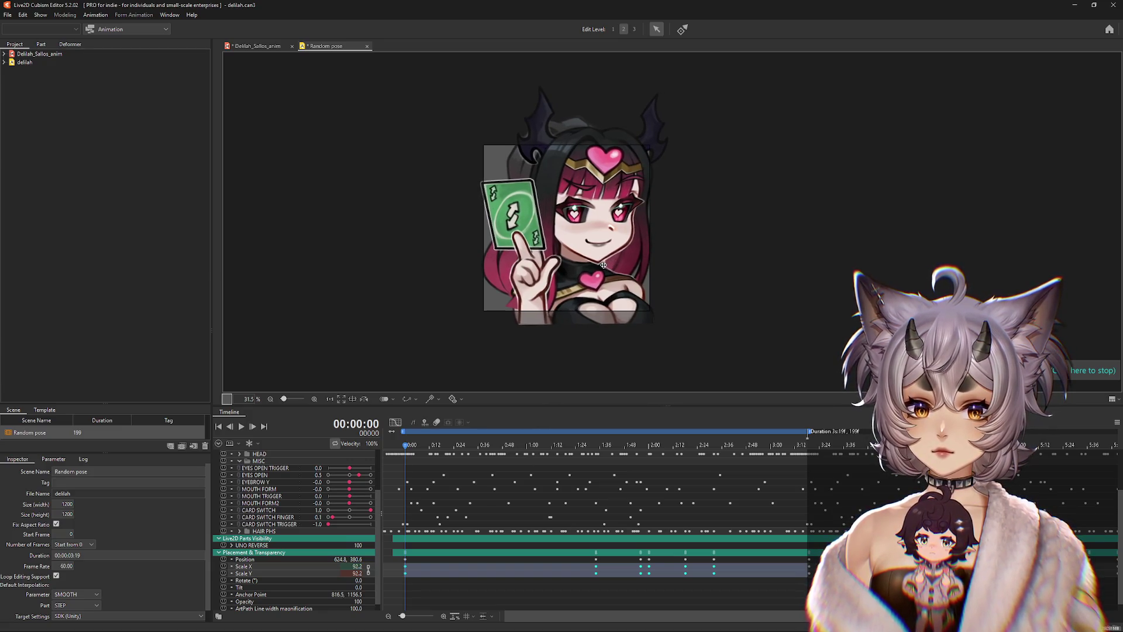
pyautogui.moveTo(404, 448); pyautogui.dragTo(606, 487)
pyautogui.click(406, 446)
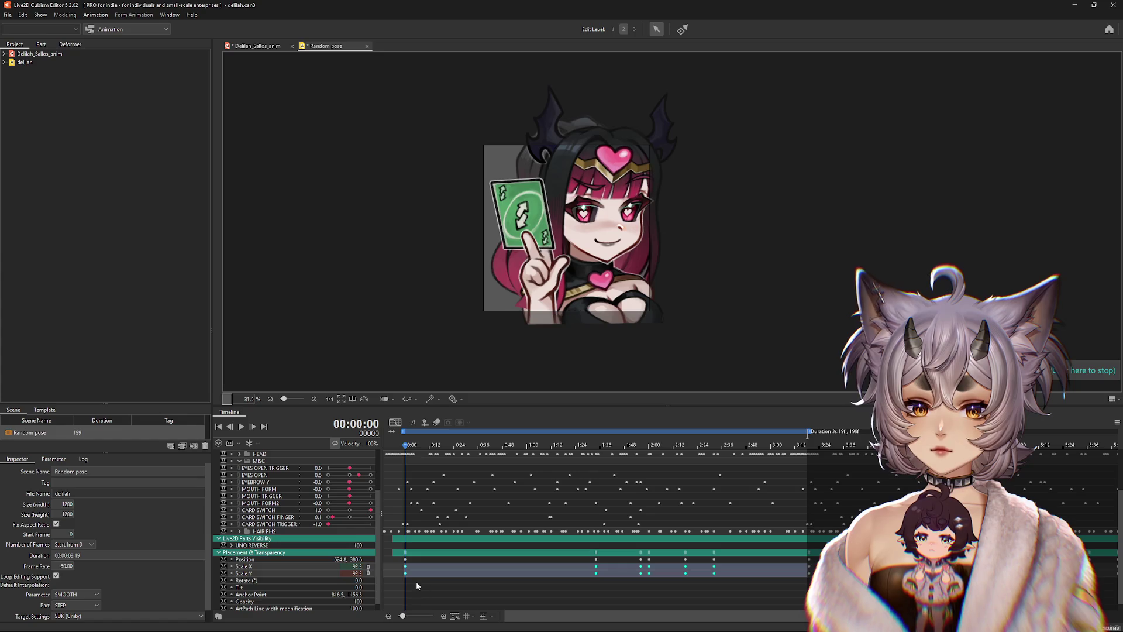
# Step: Review the UNO card pose and card switch by scrubbing and playing the animation
pyautogui.moveTo(417, 585); pyautogui.dragTo(403, 554)
pyautogui.moveTo(407, 449)
pyautogui.mouseDown()
pyautogui.moveTo(709, 494)
pyautogui.moveTo(718, 589)
pyautogui.mouseUp()
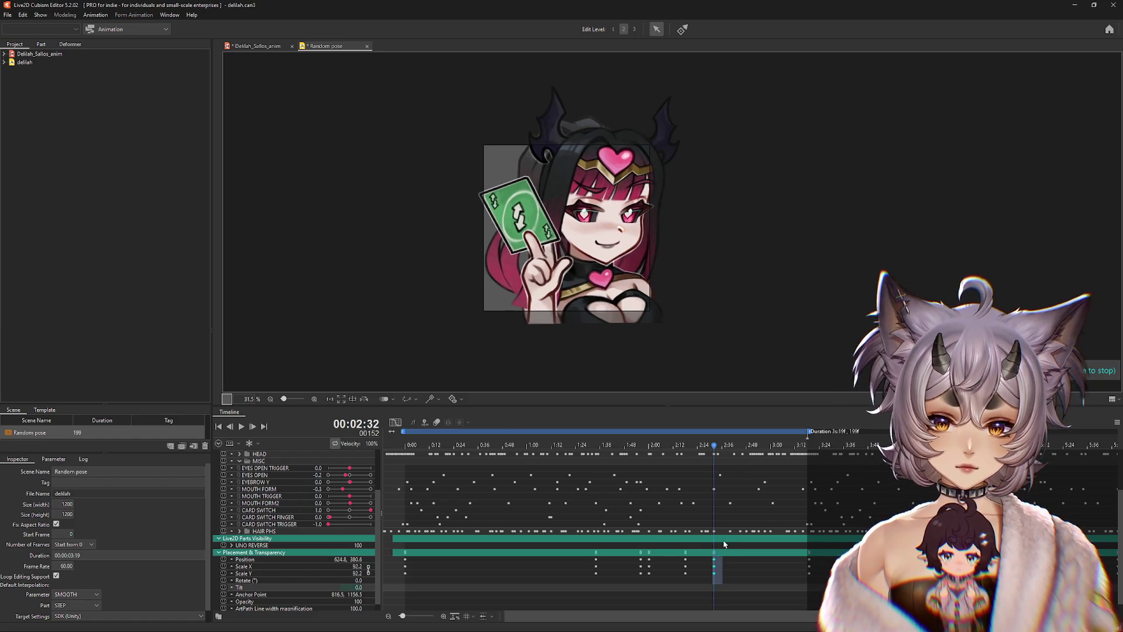
pyautogui.moveTo(703, 459)
pyautogui.mouseDown()
pyautogui.moveTo(806, 468)
pyautogui.moveTo(686, 475)
pyautogui.mouseUp()
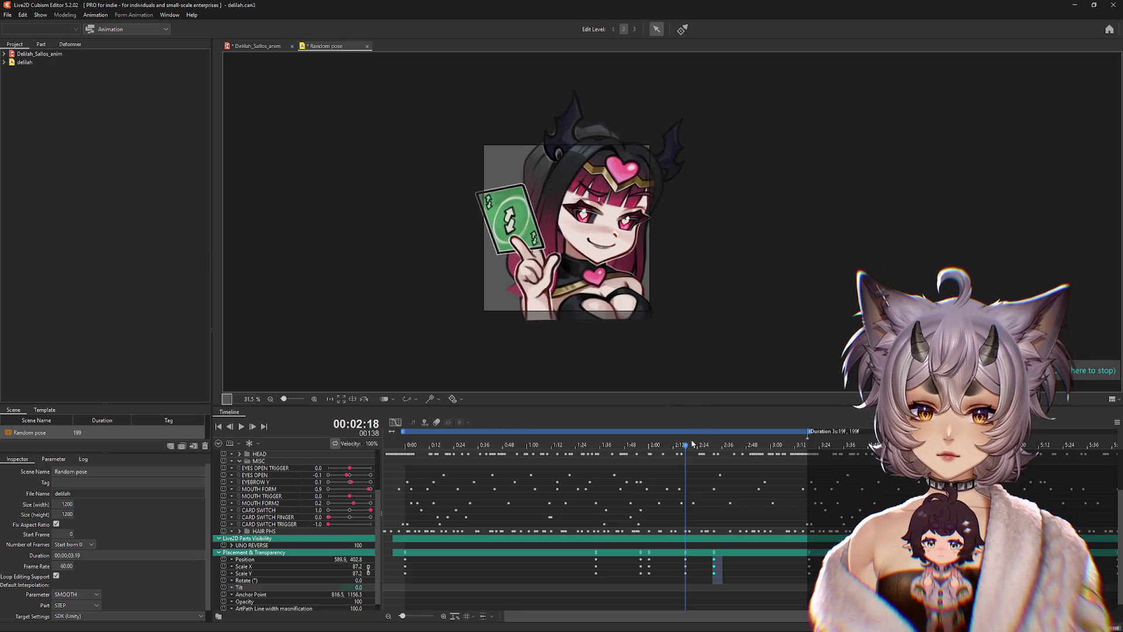
pyautogui.moveTo(693, 444)
pyautogui.mouseDown()
pyautogui.moveTo(684, 448)
pyautogui.moveTo(754, 457)
pyautogui.mouseUp()
pyautogui.click(218, 427)
pyautogui.click(241, 426)
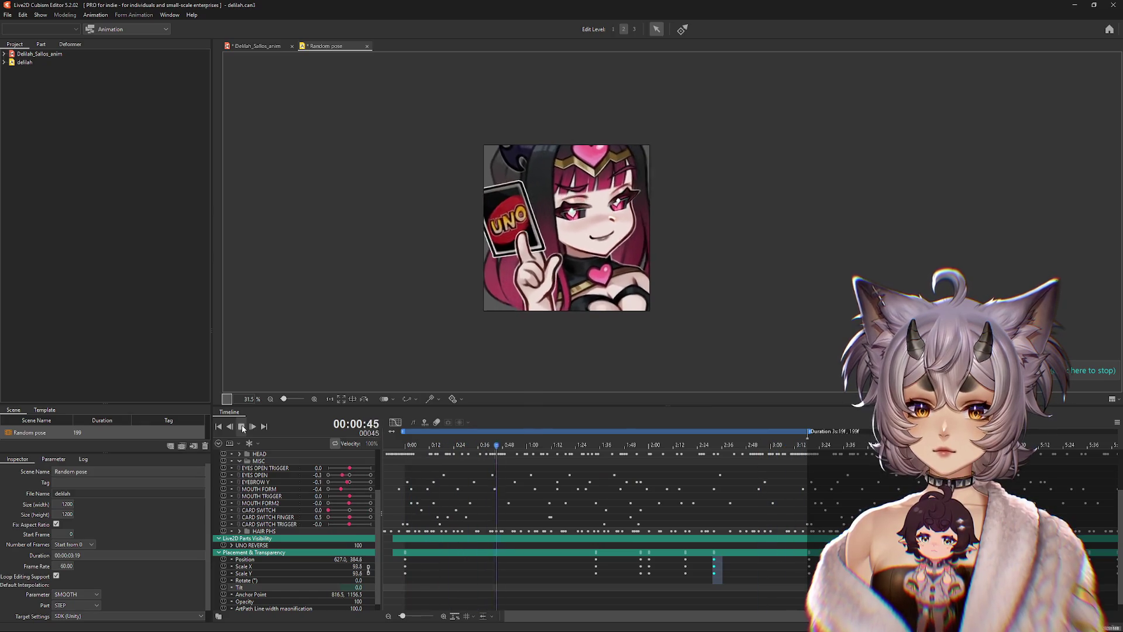
pyautogui.click(243, 428)
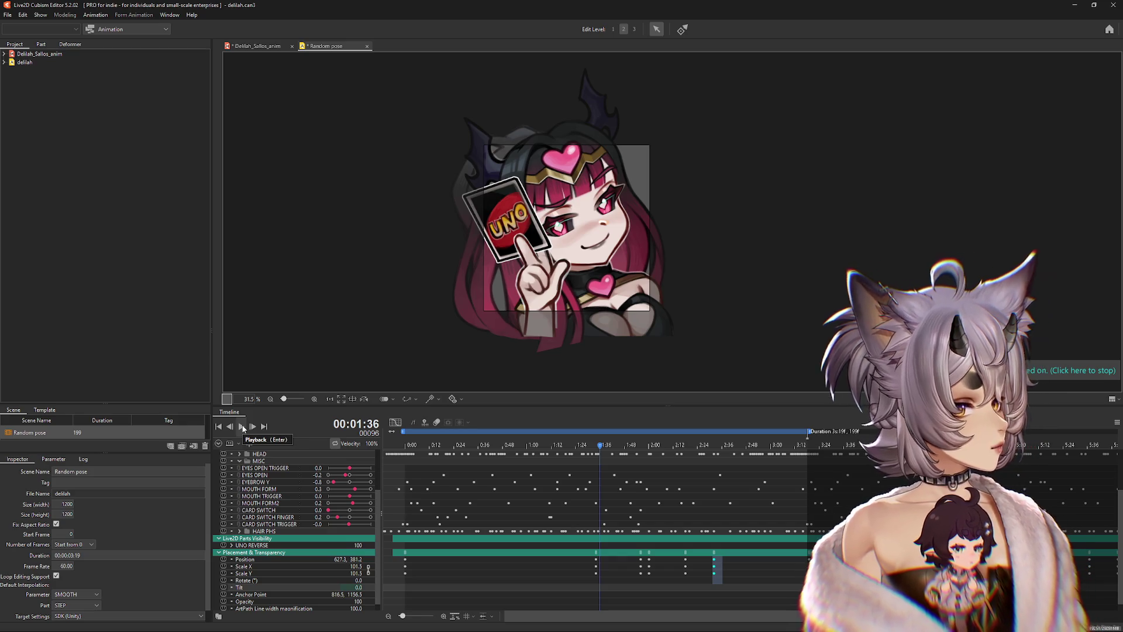
pyautogui.click(242, 427)
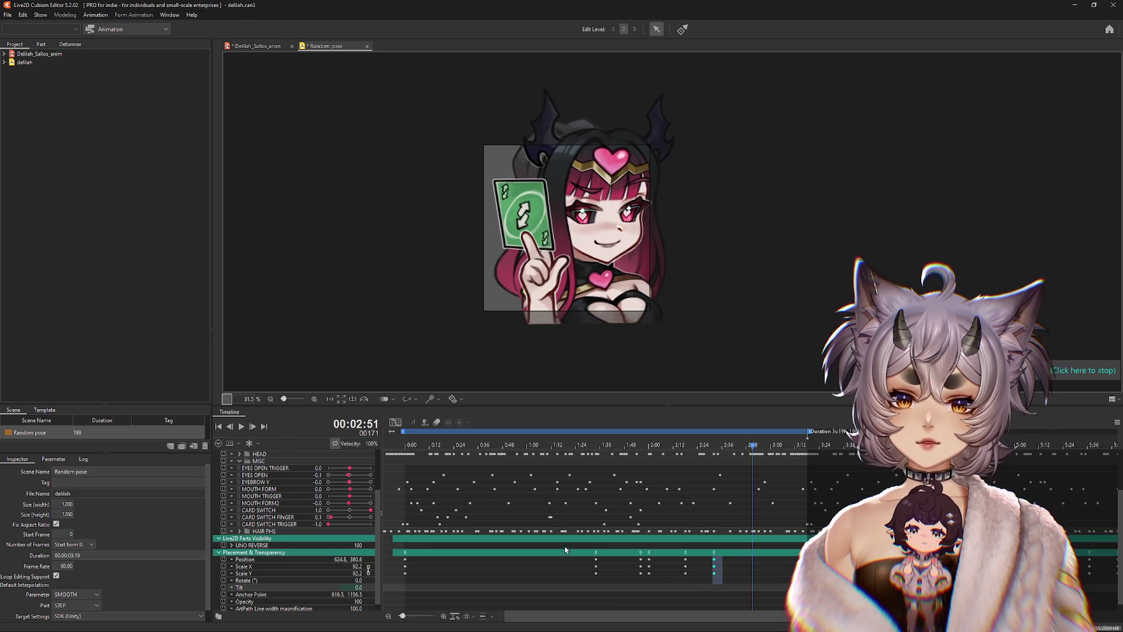
# Step: Delete the Position and Scale keyframes, re-key the character's position at frame 0, then switch to the model
pyautogui.moveTo(261, 560); pyautogui.dragTo(257, 581)
pyautogui.press('Delete')
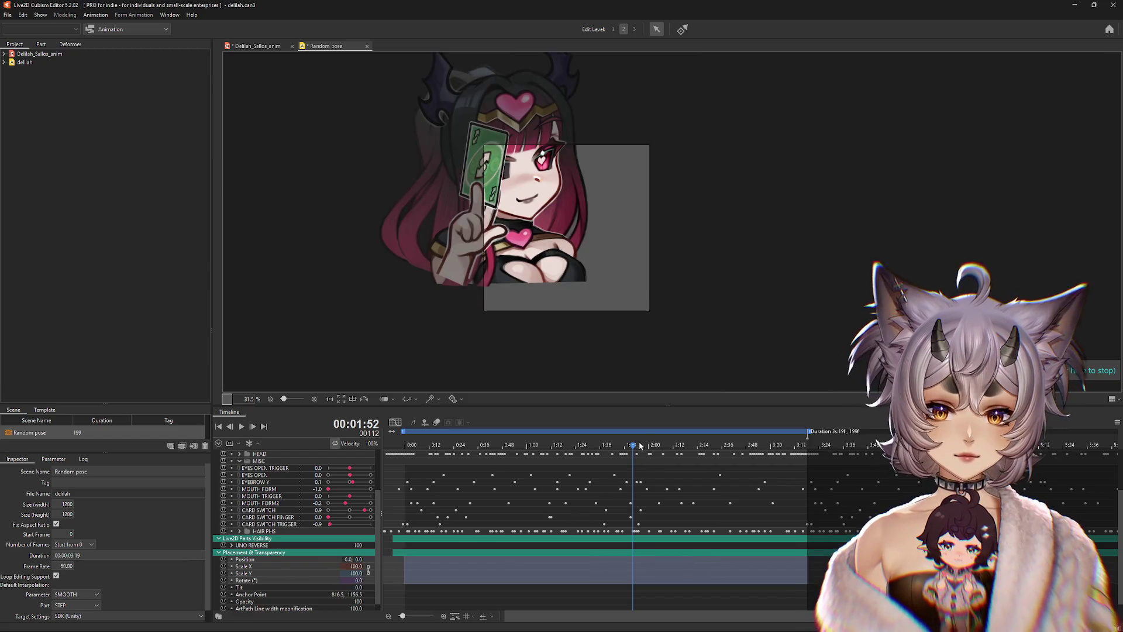
pyautogui.moveTo(633, 449); pyautogui.dragTo(345, 463)
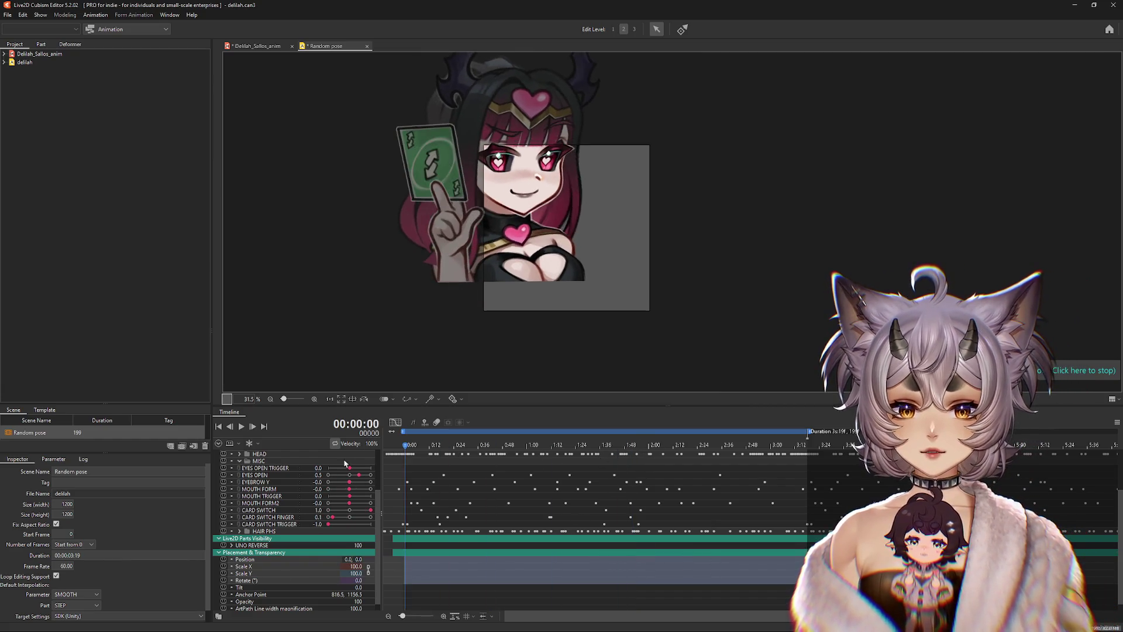
pyautogui.moveTo(500, 196)
pyautogui.mouseDown()
pyautogui.moveTo(567, 225)
pyautogui.moveTo(577, 249)
pyautogui.mouseUp()
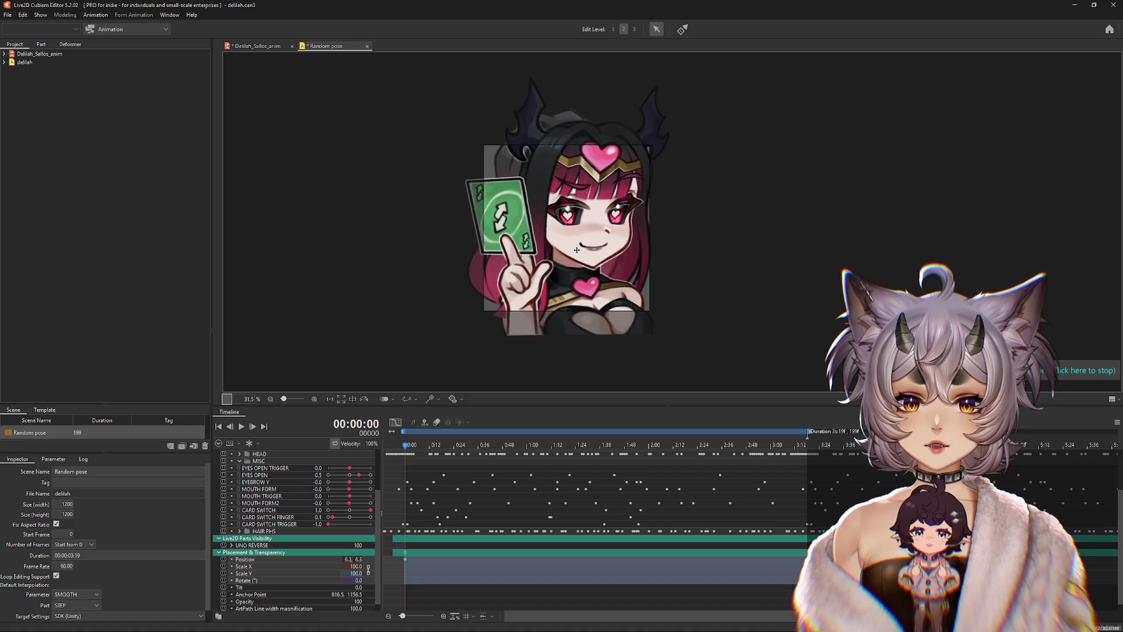
pyautogui.click(257, 46)
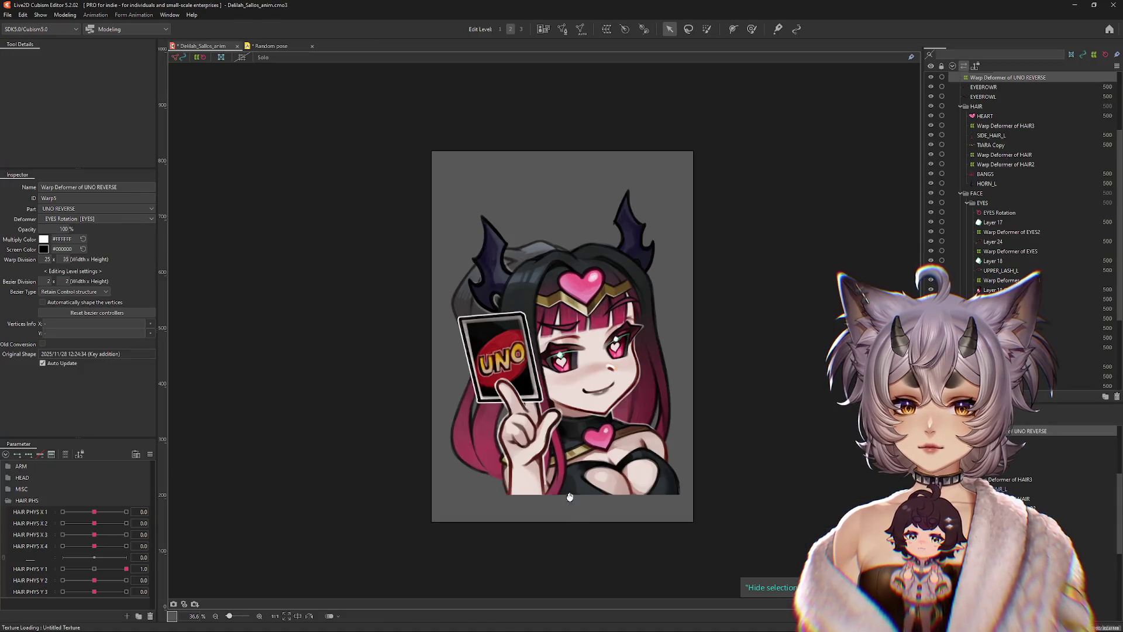
# Step: Create an ARM ZOOM parameter in the ARM group and move it to the top
pyautogui.moveTo(570, 496); pyautogui.dragTo(561, 456)
pyautogui.click(10, 501)
pyautogui.click(12, 467)
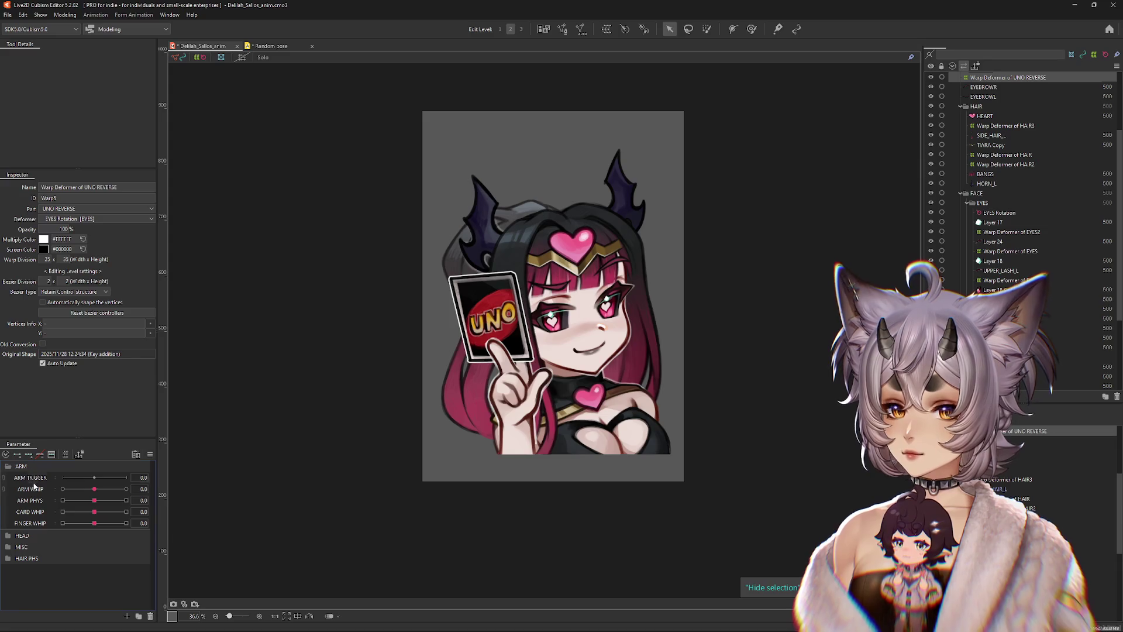
pyautogui.click(127, 616)
pyautogui.write('ARM ZOOM')
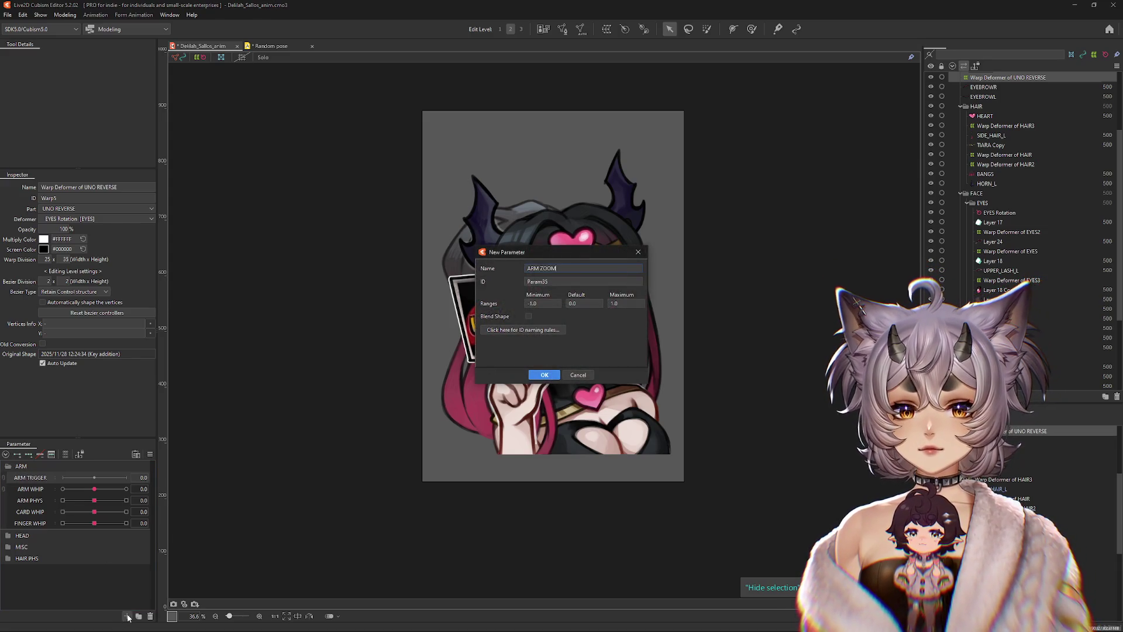
pyautogui.press('Return')
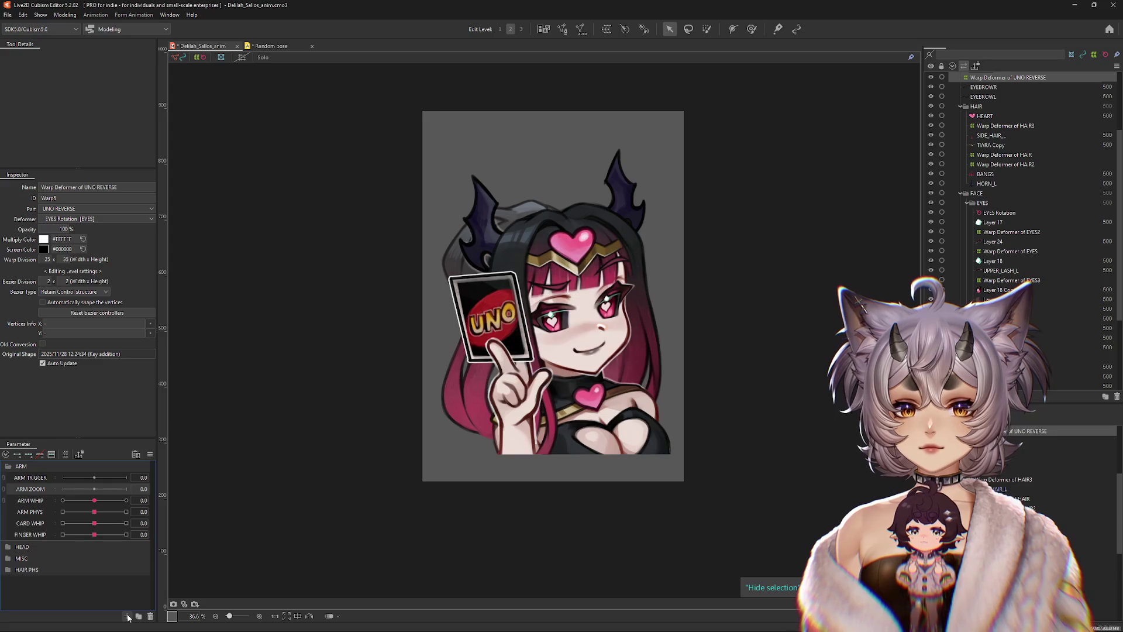
pyautogui.moveTo(31, 489)
pyautogui.mouseDown()
pyautogui.moveTo(31, 471)
pyautogui.moveTo(26, 481)
pyautogui.mouseUp()
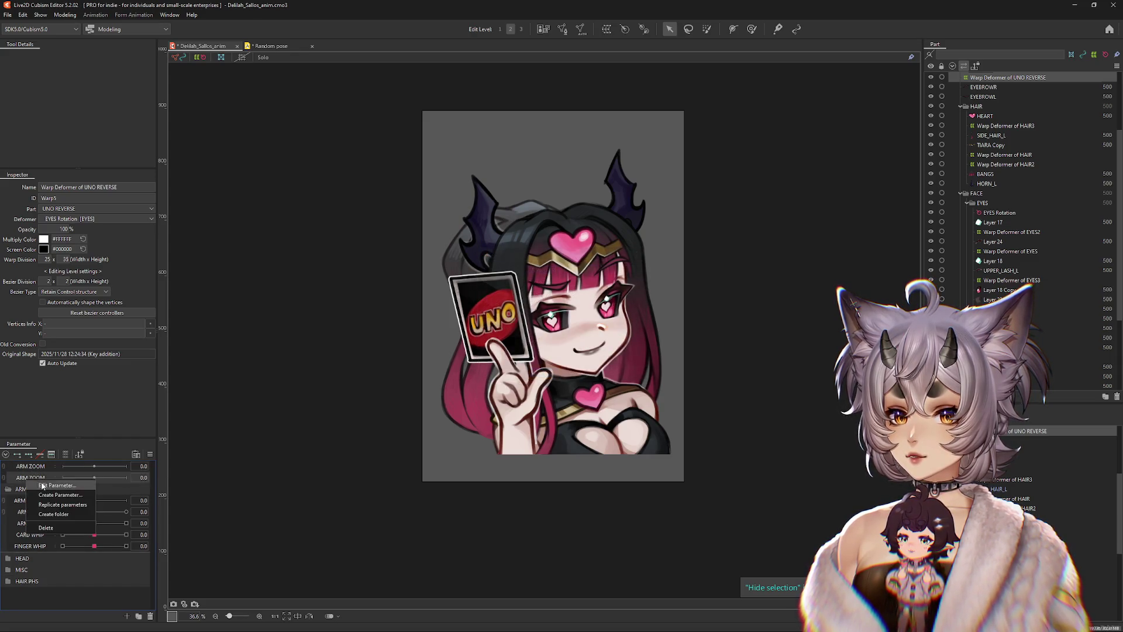
# Step: Make two copies of the parameter, renamed ARM X and Y
pyautogui.doubleClick(27, 479)
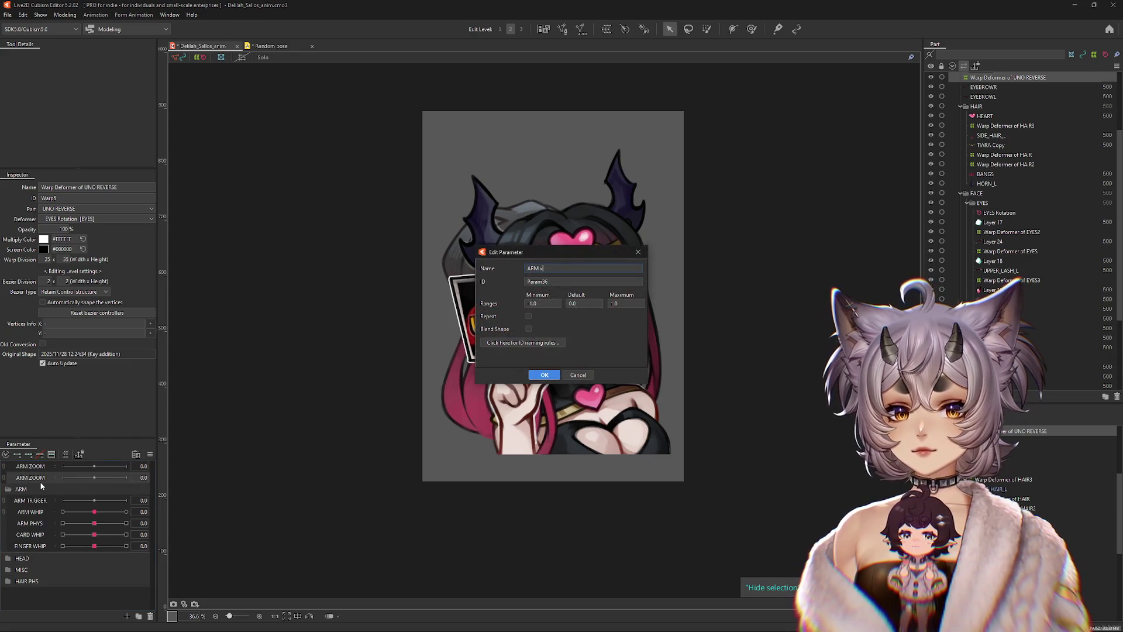
pyautogui.press('Return')
pyautogui.moveTo(42, 481); pyautogui.dragTo(44, 490)
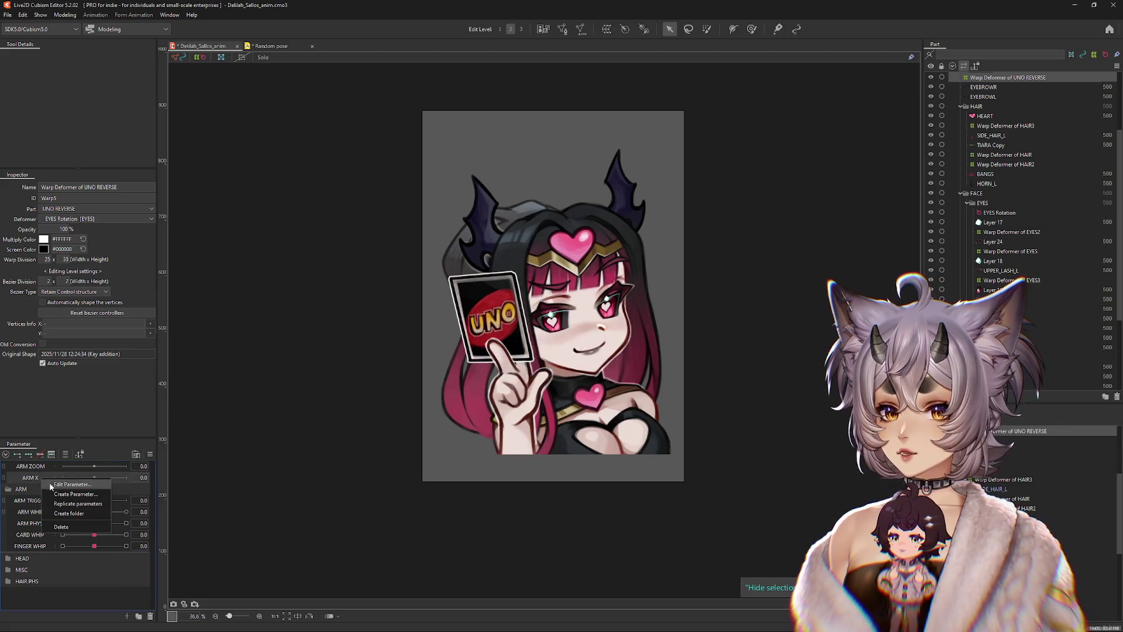
pyautogui.doubleClick(45, 491)
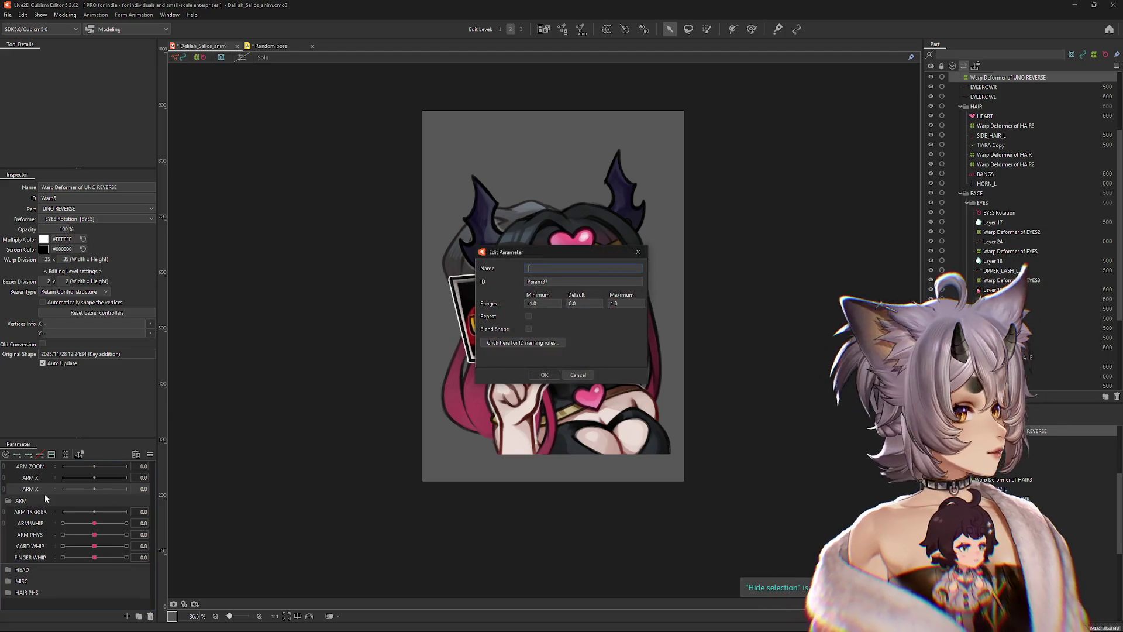
pyautogui.write('Y')
pyautogui.press('Return')
# Step: Add a new rotation deformer on the HAND rotation deformer holding the card
pyautogui.rightClick(525, 431)
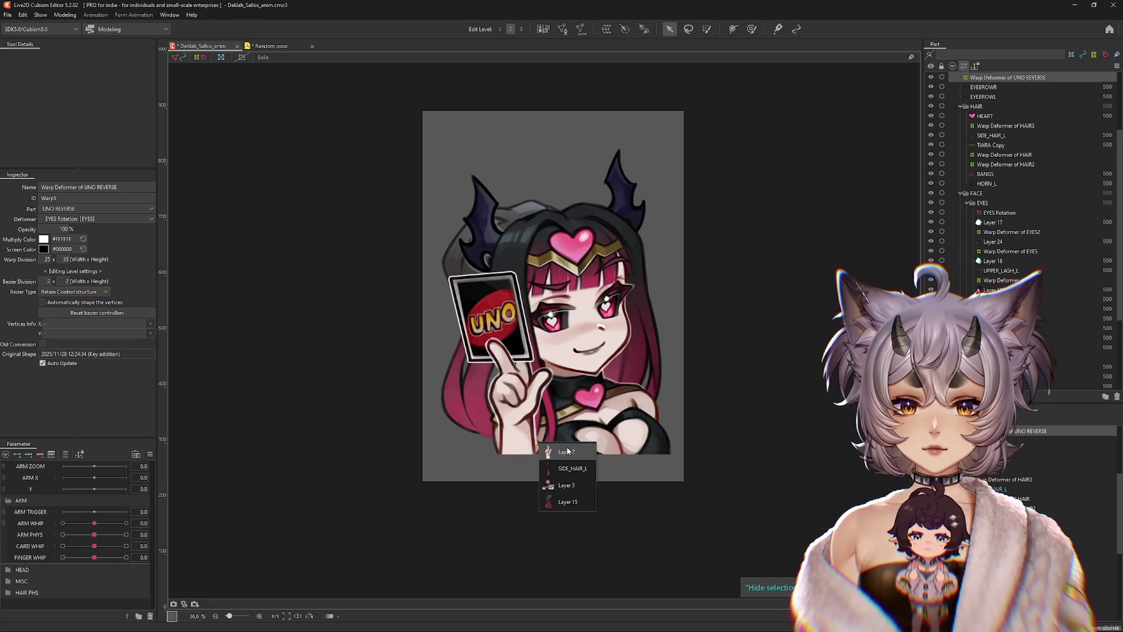
pyautogui.click(561, 454)
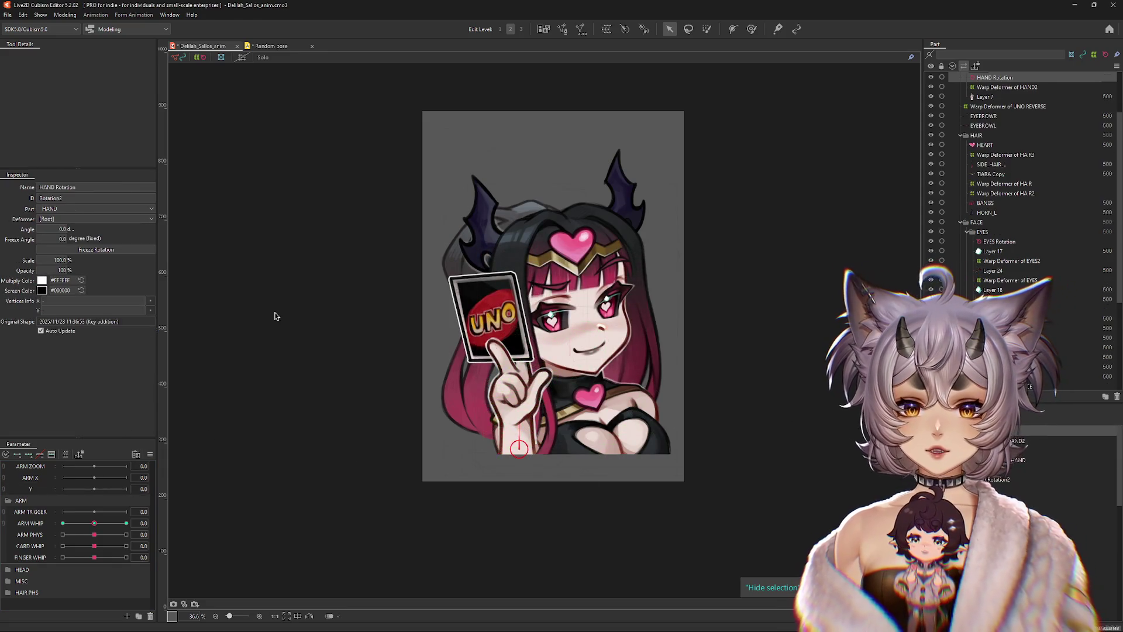
pyautogui.click(612, 34)
pyautogui.click(560, 280)
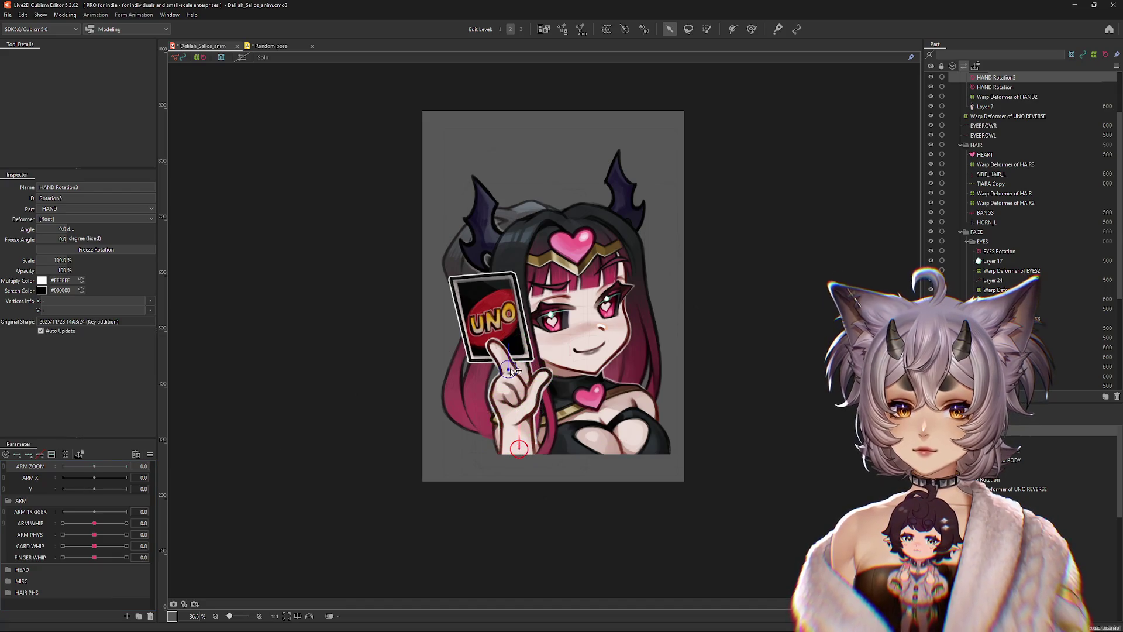
# Step: Adjust the settings of the Y, ARM X (repeat toggled) and ARM ZOOM parameters
pyautogui.doubleClick(82, 488)
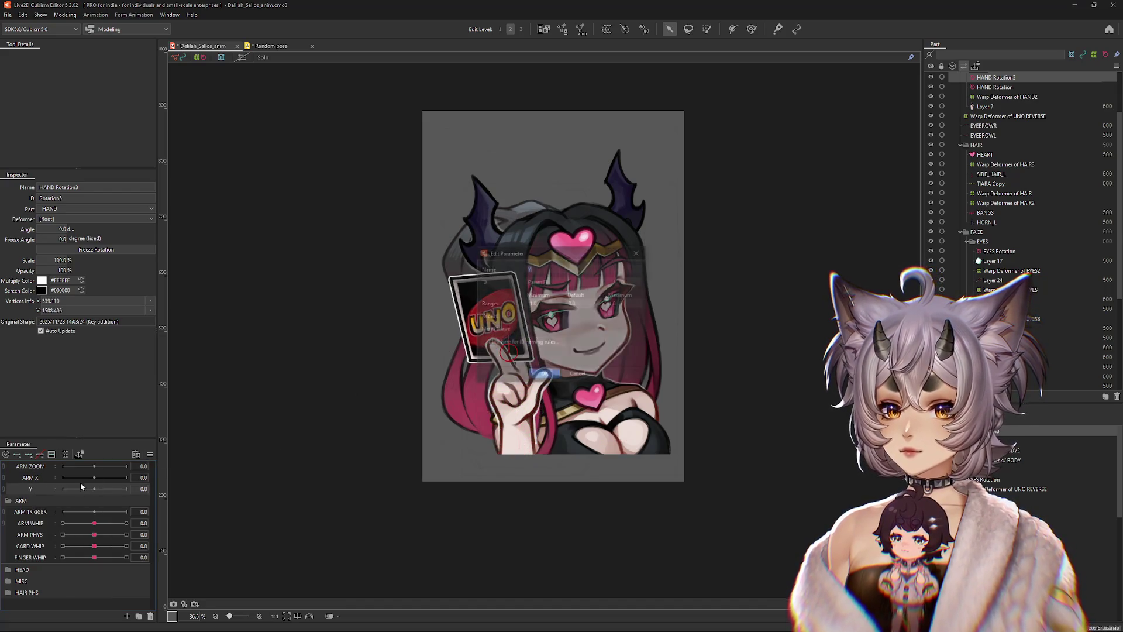
pyautogui.click(544, 375)
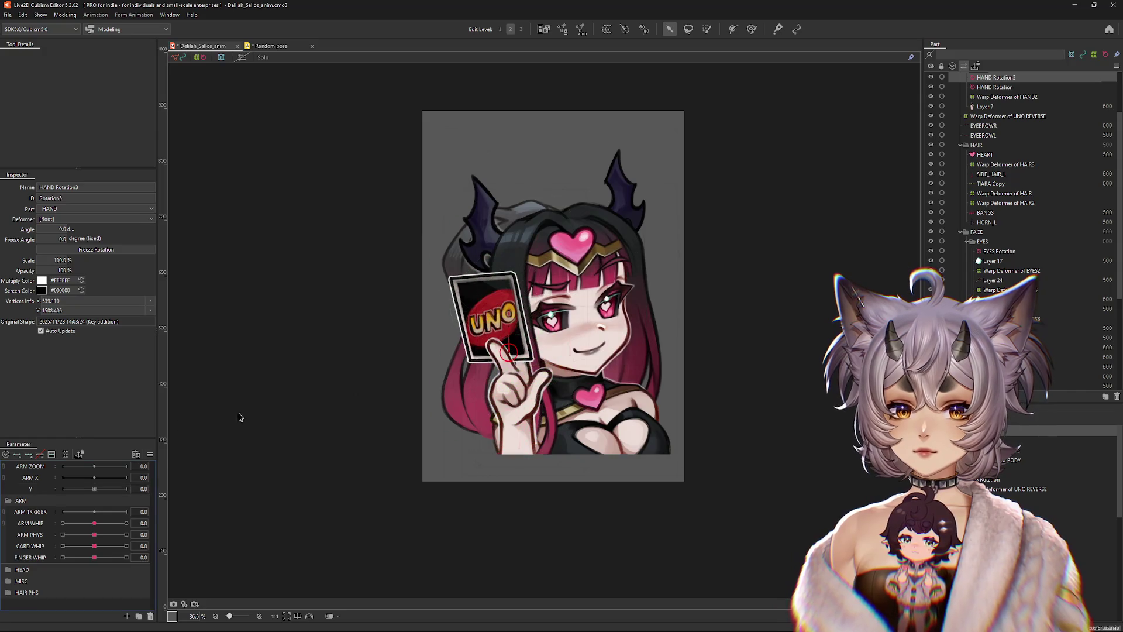
pyautogui.doubleClick(44, 481)
pyautogui.click(528, 316)
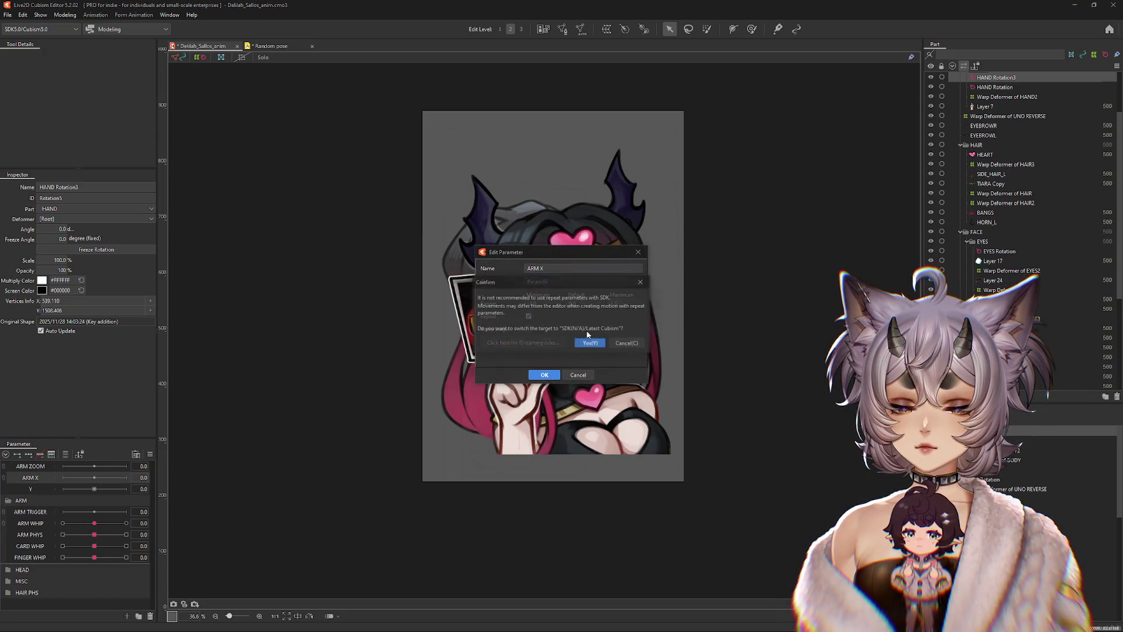
pyautogui.click(626, 343)
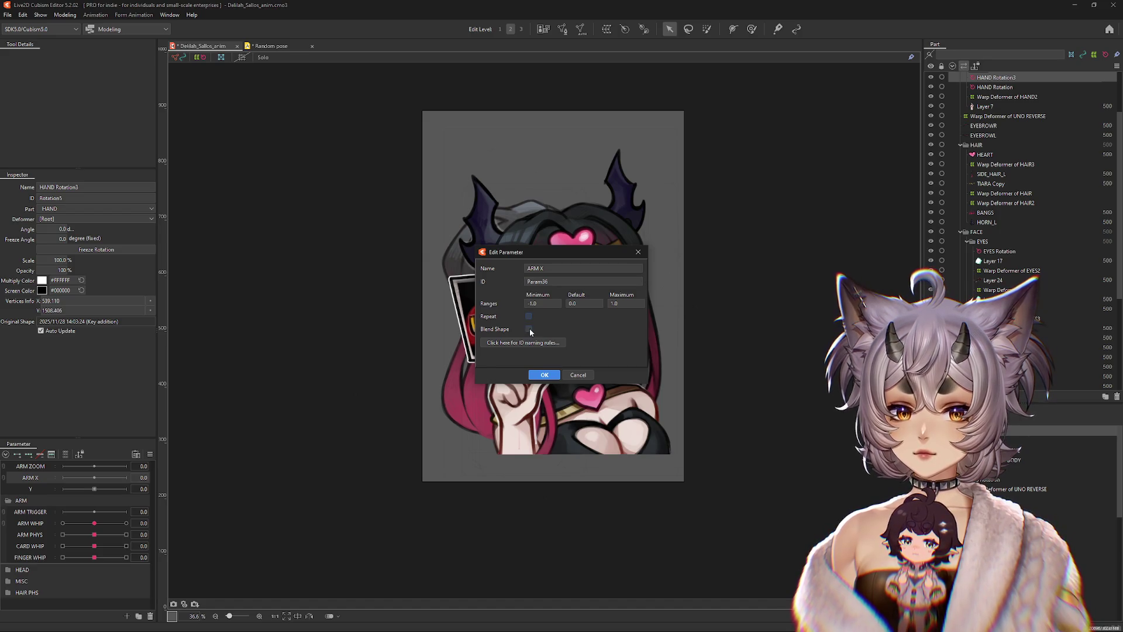
pyautogui.click(537, 374)
pyautogui.doubleClick(31, 466)
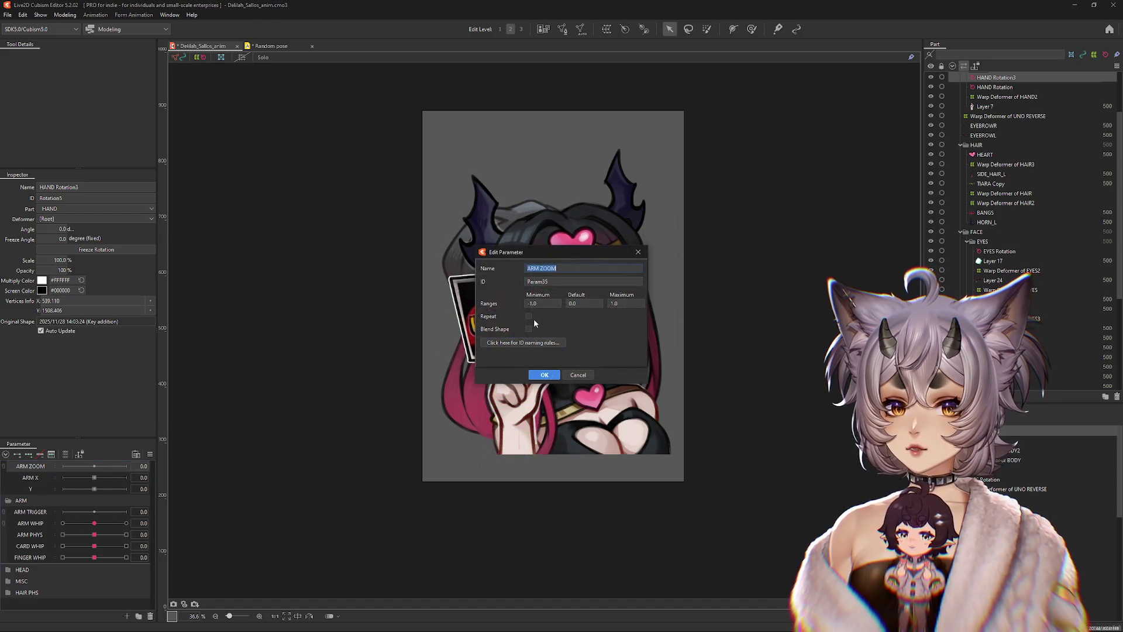
pyautogui.click(544, 374)
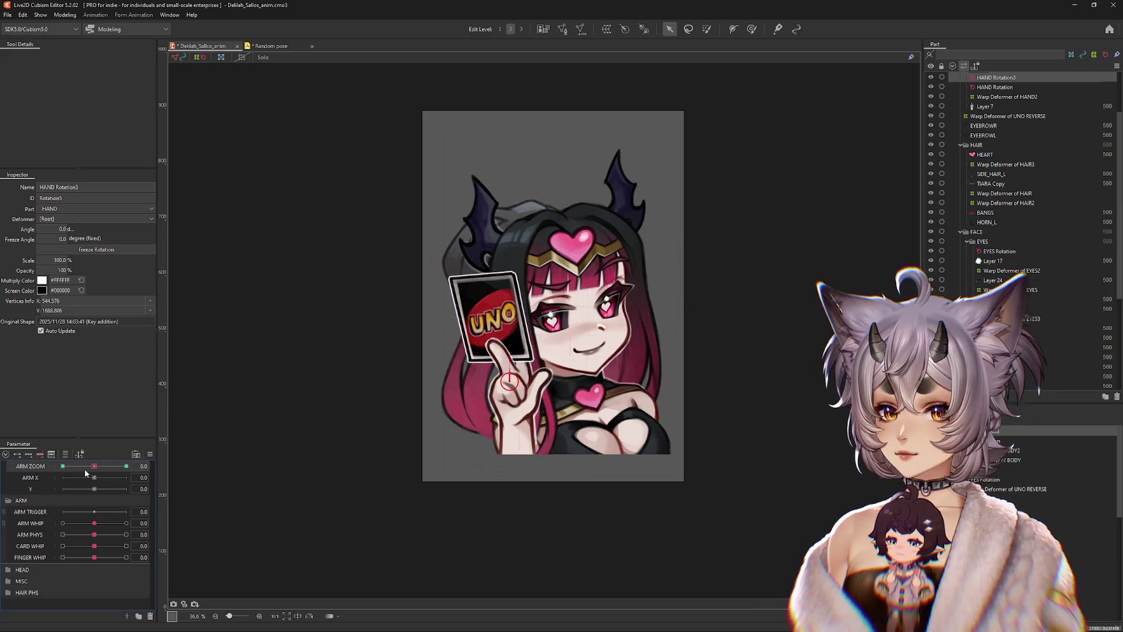
# Step: Shrink the hand and card to about 77% at the ARM ZOOM end, then test ARM X extremes
pyautogui.moveTo(95, 466)
pyautogui.mouseDown()
pyautogui.moveTo(126, 467)
pyautogui.moveTo(63, 466)
pyautogui.mouseUp()
pyautogui.moveTo(459, 424); pyautogui.dragTo(516, 380)
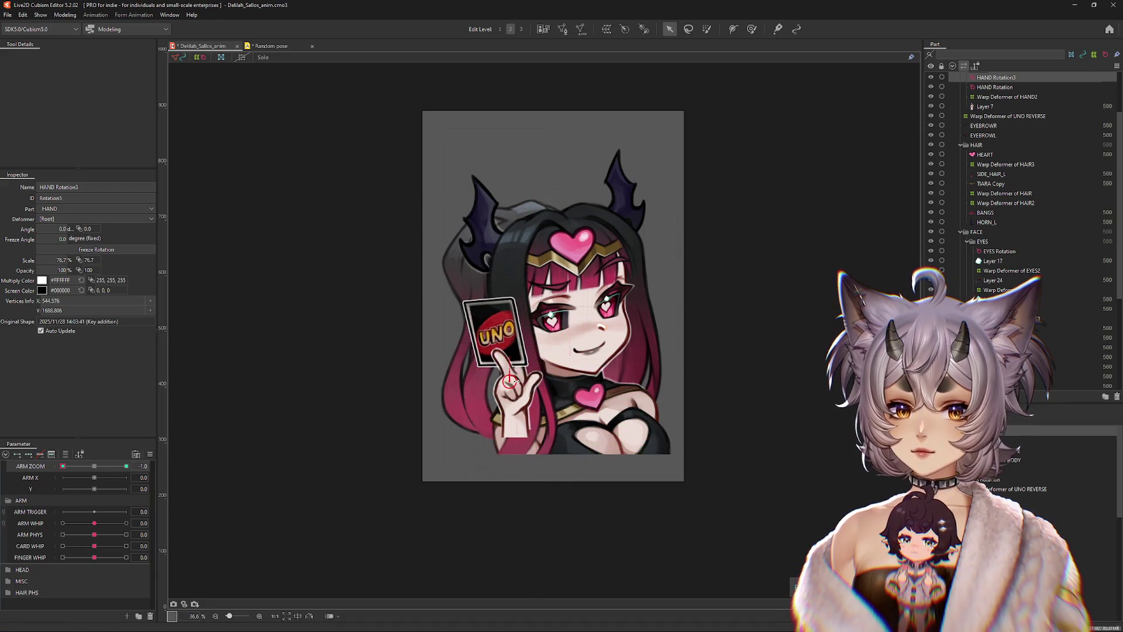
pyautogui.click(94, 466)
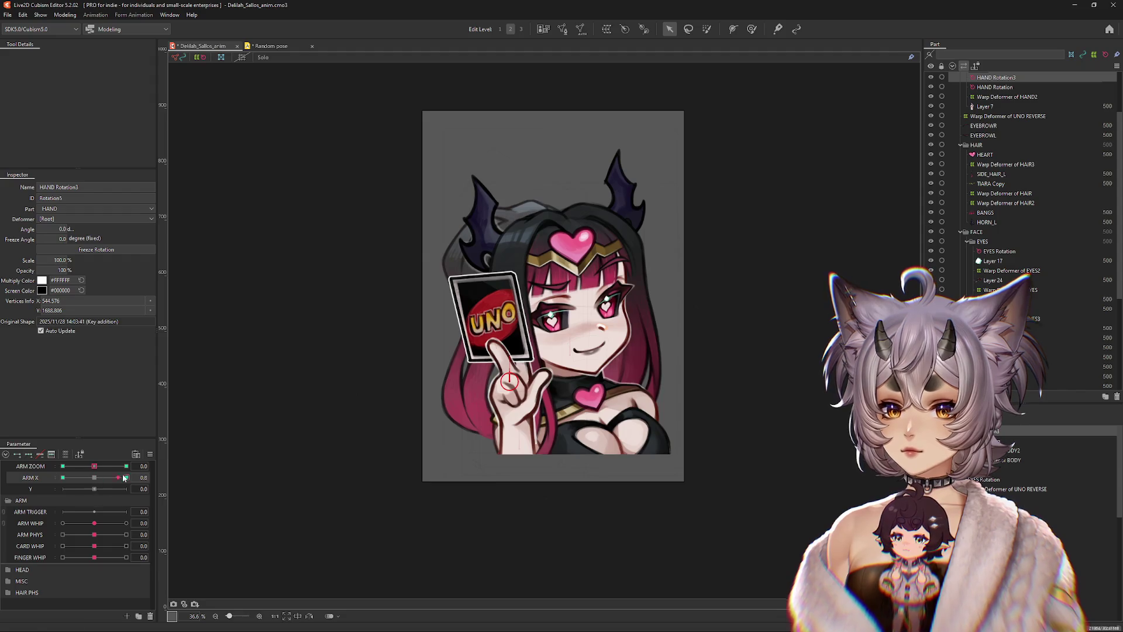
pyautogui.moveTo(124, 478); pyautogui.dragTo(126, 478)
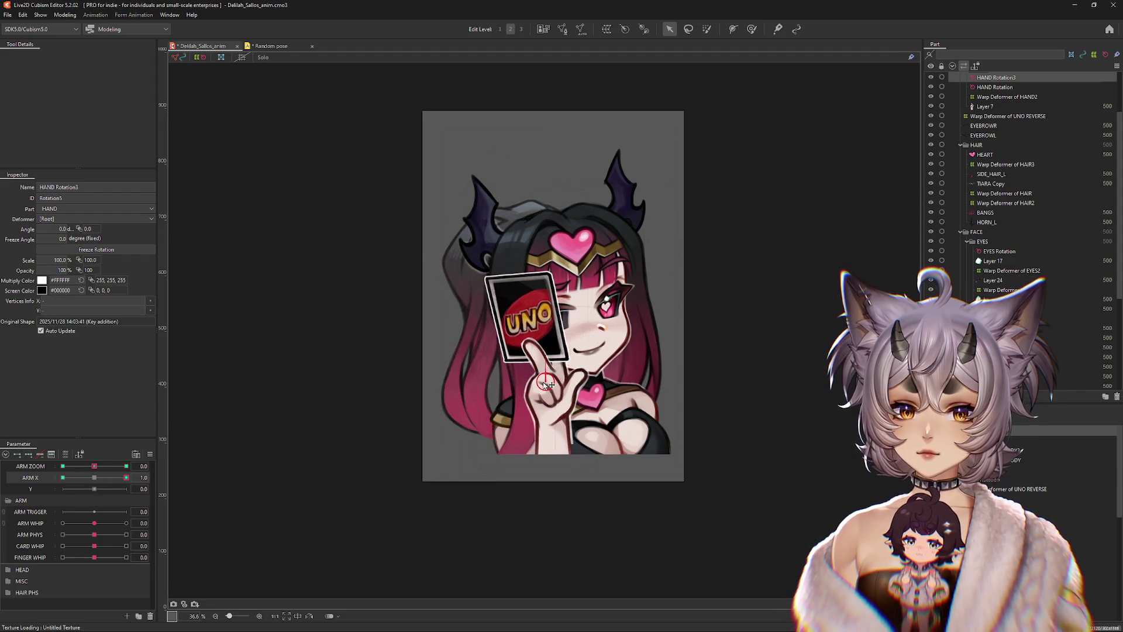
pyautogui.click(62, 477)
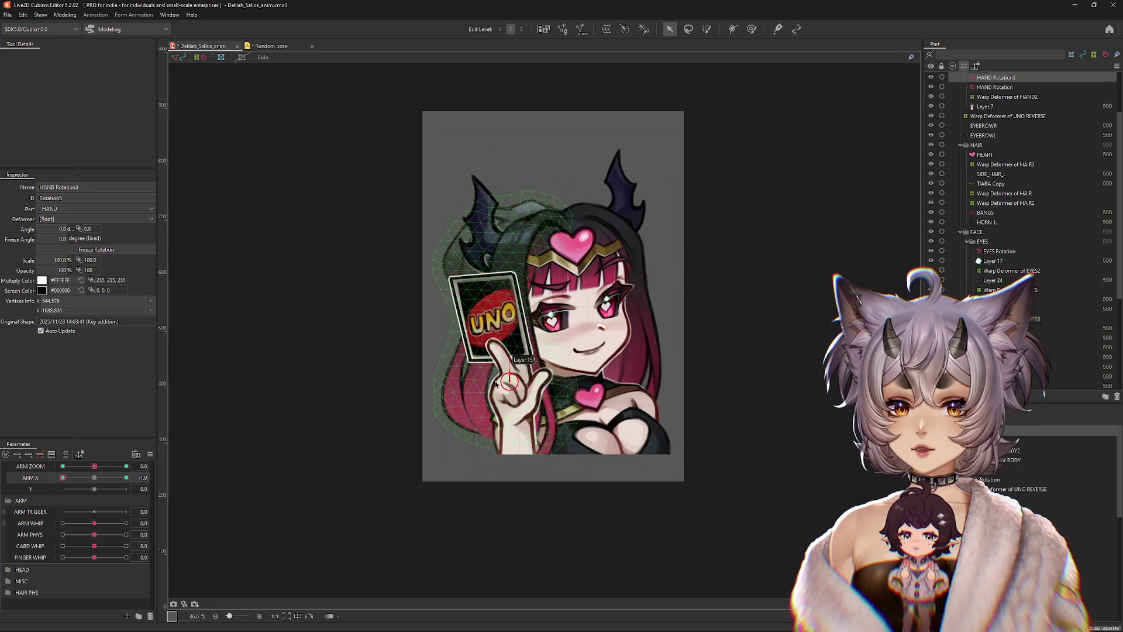
pyautogui.moveTo(62, 477); pyautogui.dragTo(94, 477)
# Step: Key the Y parameter at both ends and move the hand rotation deformer lower on the hand
pyautogui.click(127, 488)
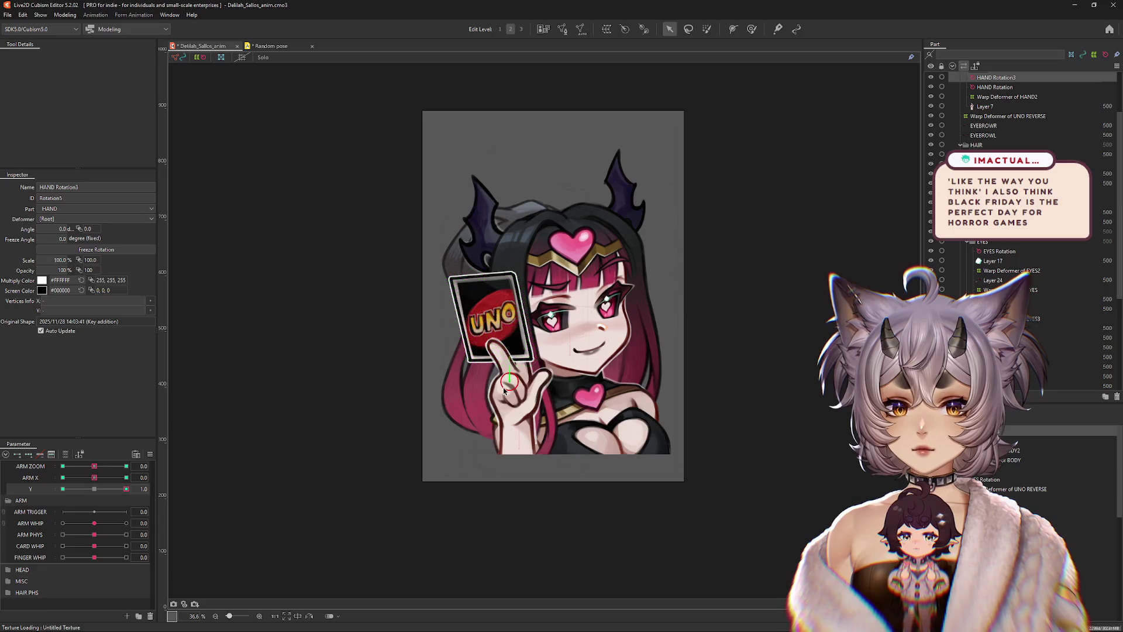
pyautogui.click(62, 488)
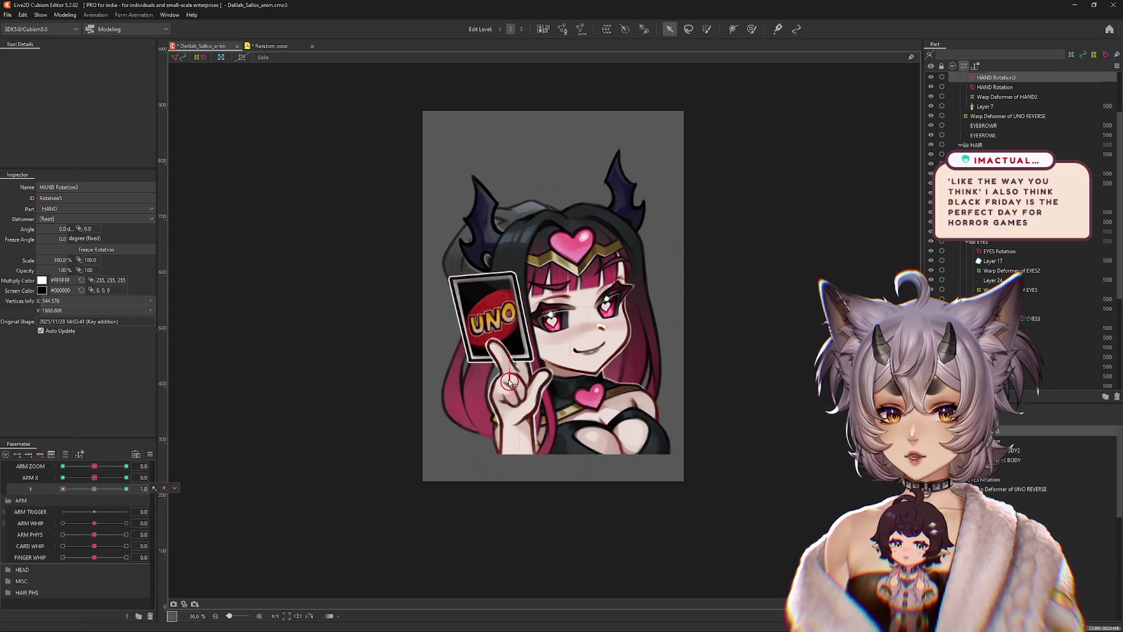
pyautogui.moveTo(509, 383); pyautogui.dragTo(509, 408)
pyautogui.moveTo(95, 488)
pyautogui.mouseDown()
pyautogui.moveTo(105, 492)
pyautogui.moveTo(82, 496)
pyautogui.mouseUp()
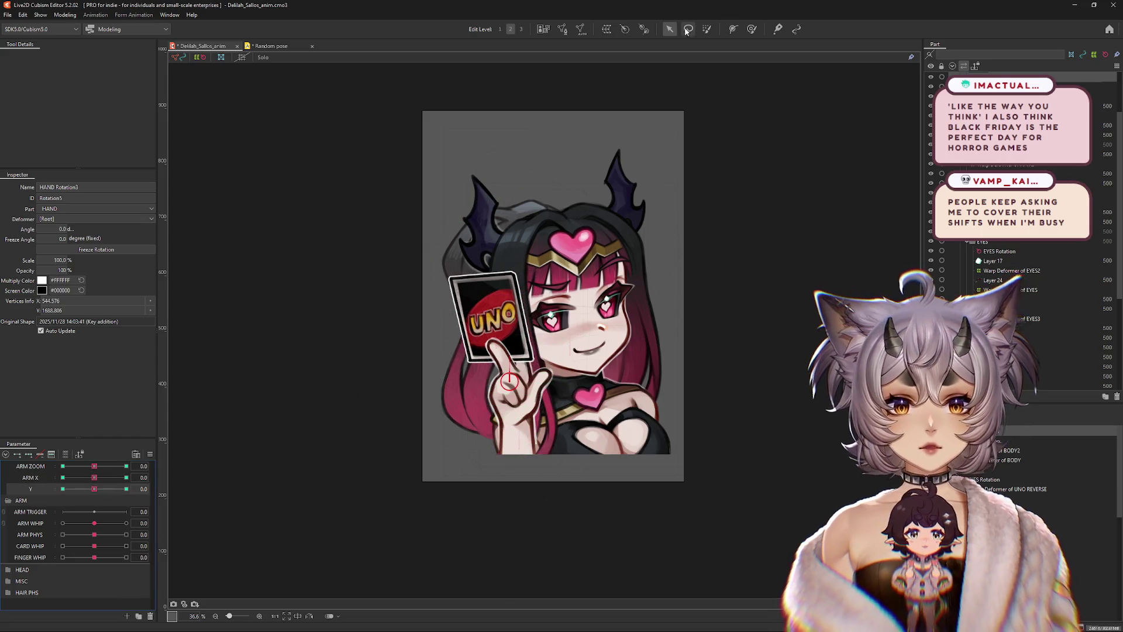
pyautogui.click(622, 30)
# Step: Create HAND Rotation4 with its pivot at the wrist and duplicate Y as a new Z parameter
pyautogui.click(555, 279)
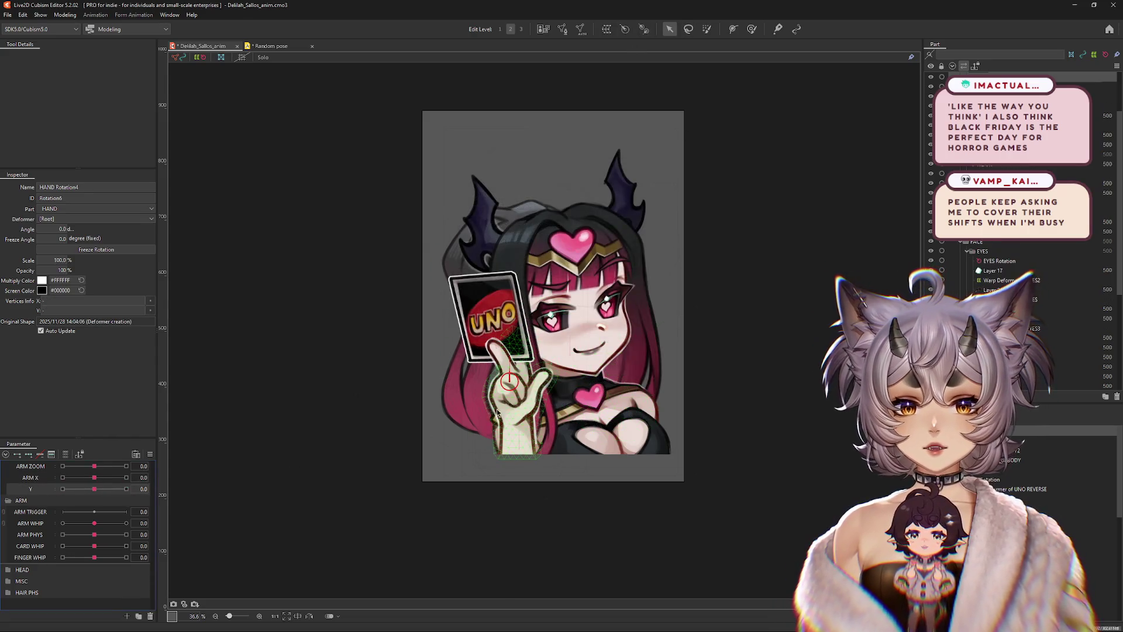
pyautogui.moveTo(517, 430); pyautogui.dragTo(518, 419)
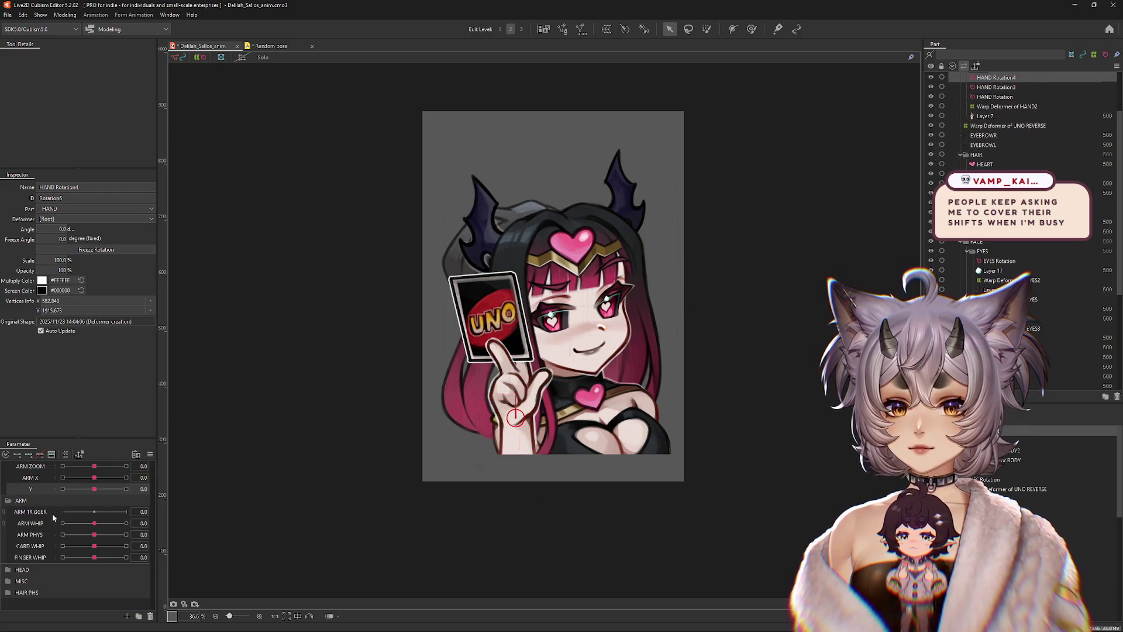
pyautogui.rightClick(32, 489)
pyautogui.click(60, 514)
pyautogui.rightClick(30, 502)
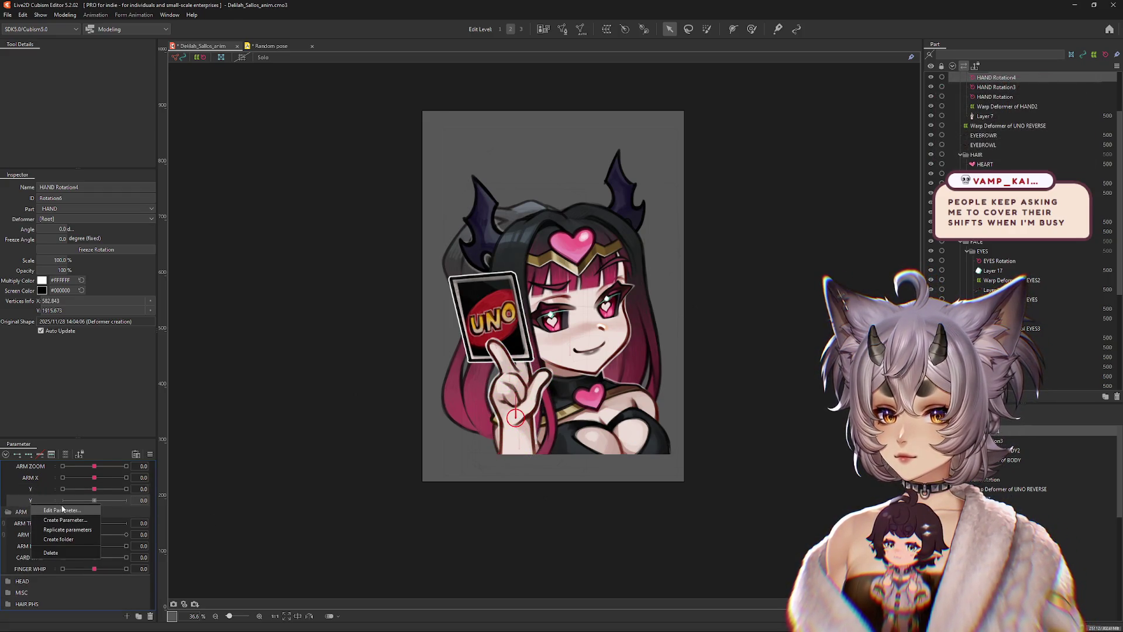
pyautogui.click(62, 509)
pyautogui.press('Return')
# Step: Key Z with the hand and card rotated at its extreme, then go to the Random pose scene
pyautogui.click(28, 454)
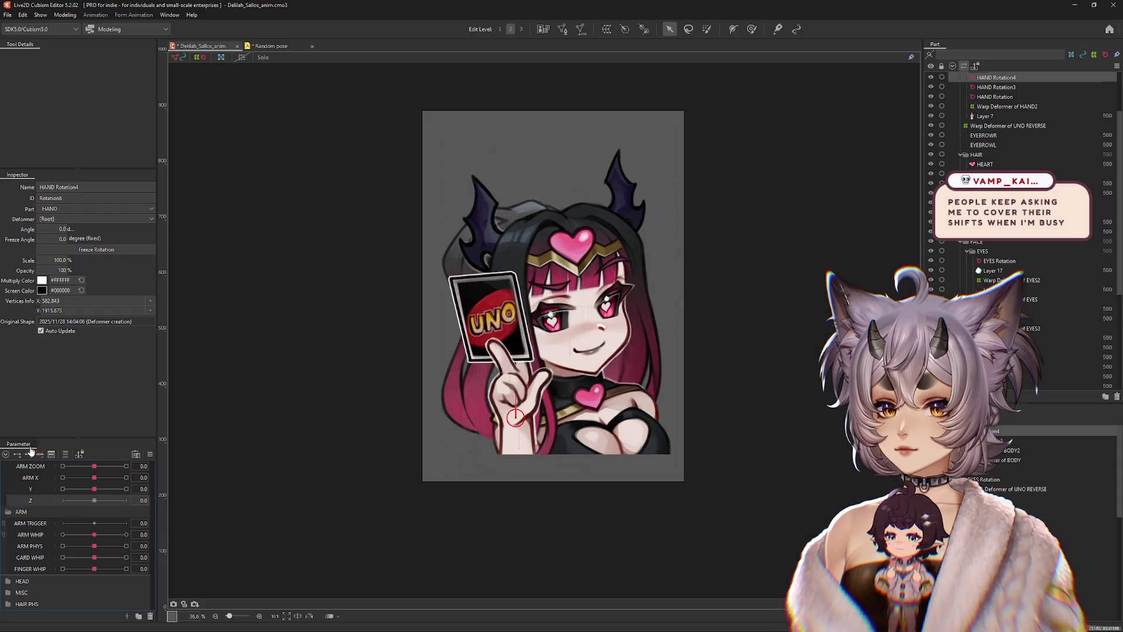
pyautogui.moveTo(437, 405); pyautogui.dragTo(451, 371)
pyautogui.click(63, 500)
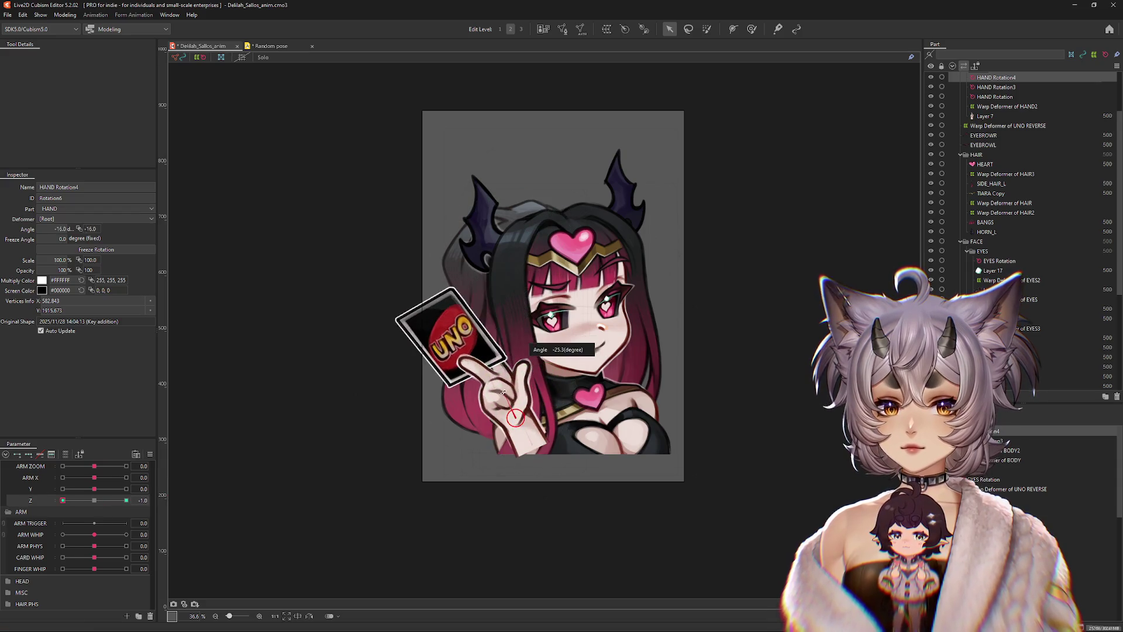
pyautogui.click(273, 46)
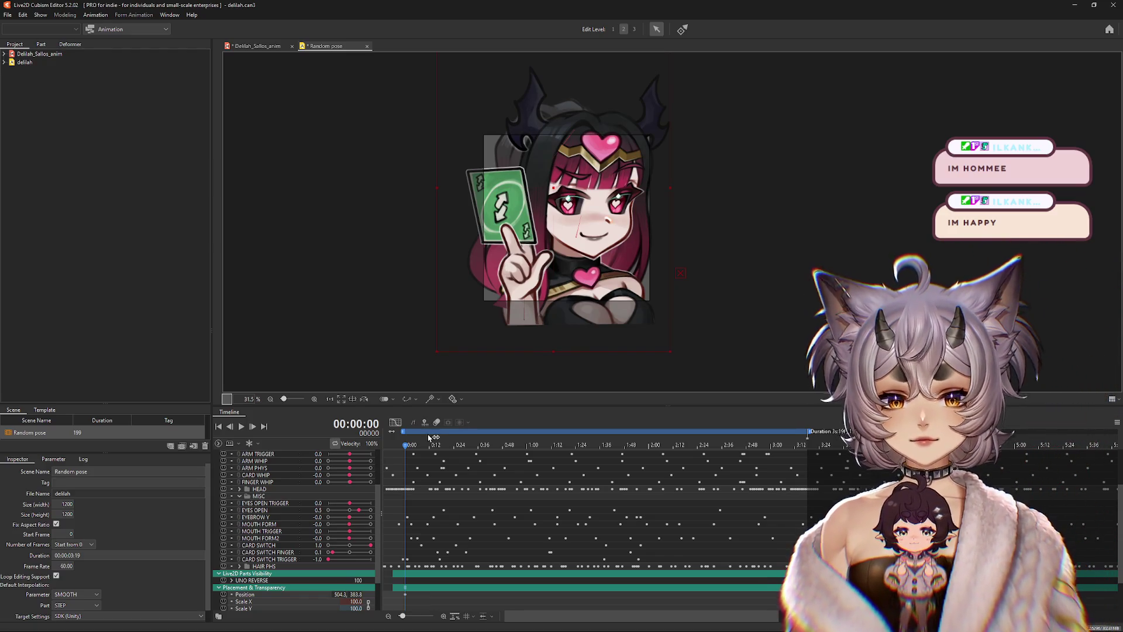
# Step: Play and stop the Random pose animation to review the current motion
pyautogui.click(241, 427)
pyautogui.click(241, 427)
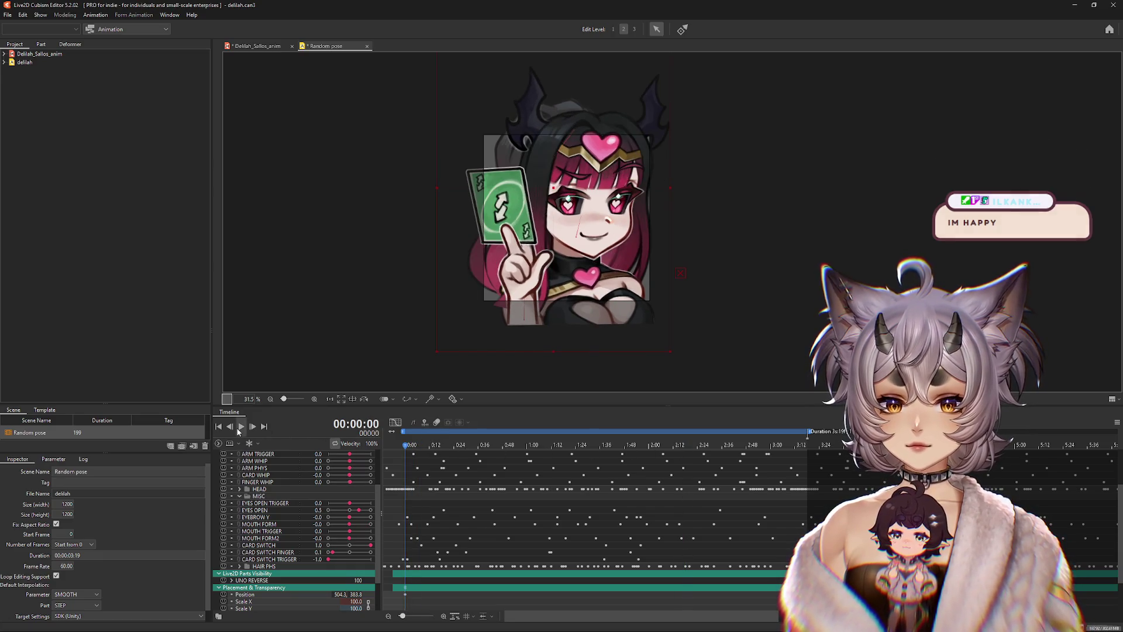
pyautogui.click(239, 428)
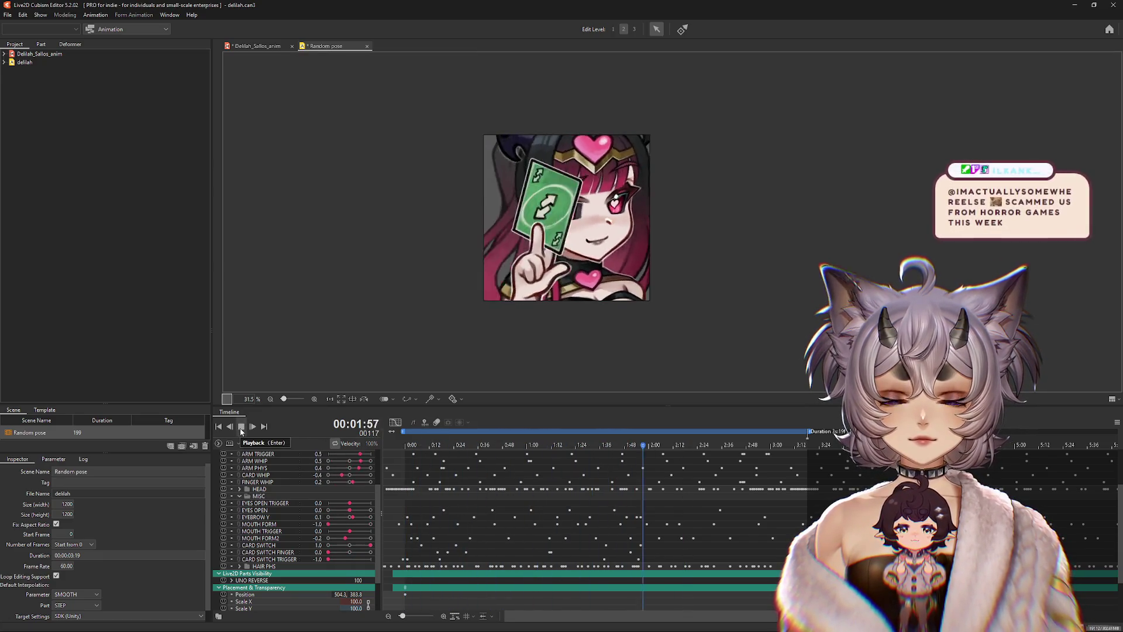
pyautogui.click(765, 446)
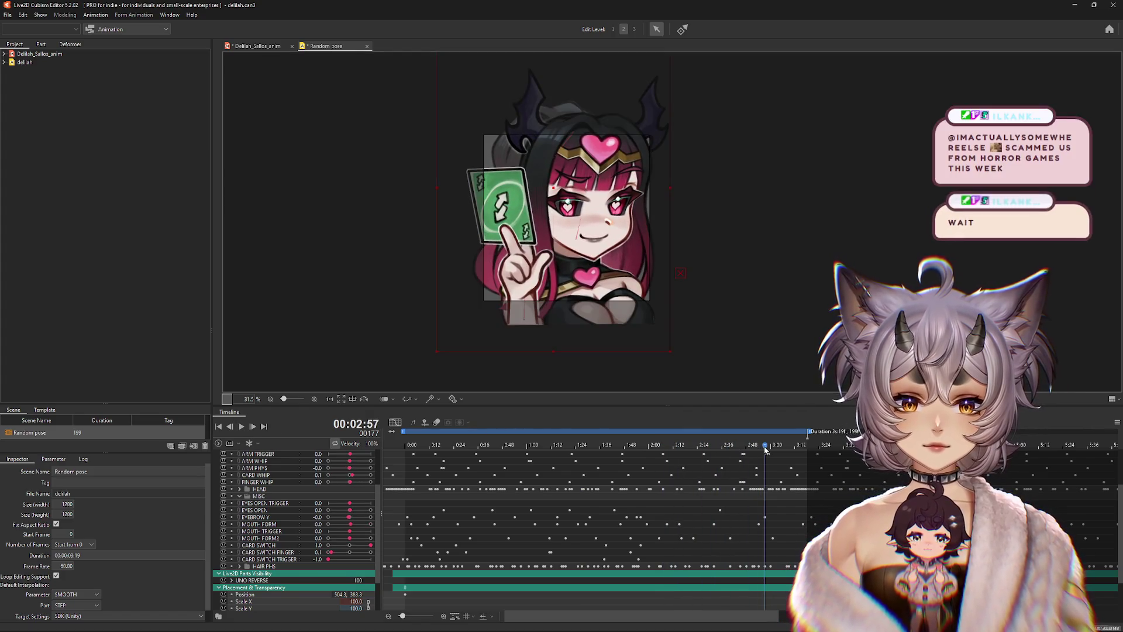
pyautogui.moveTo(765, 448); pyautogui.dragTo(405, 448)
pyautogui.scroll(-3, 405, 450)
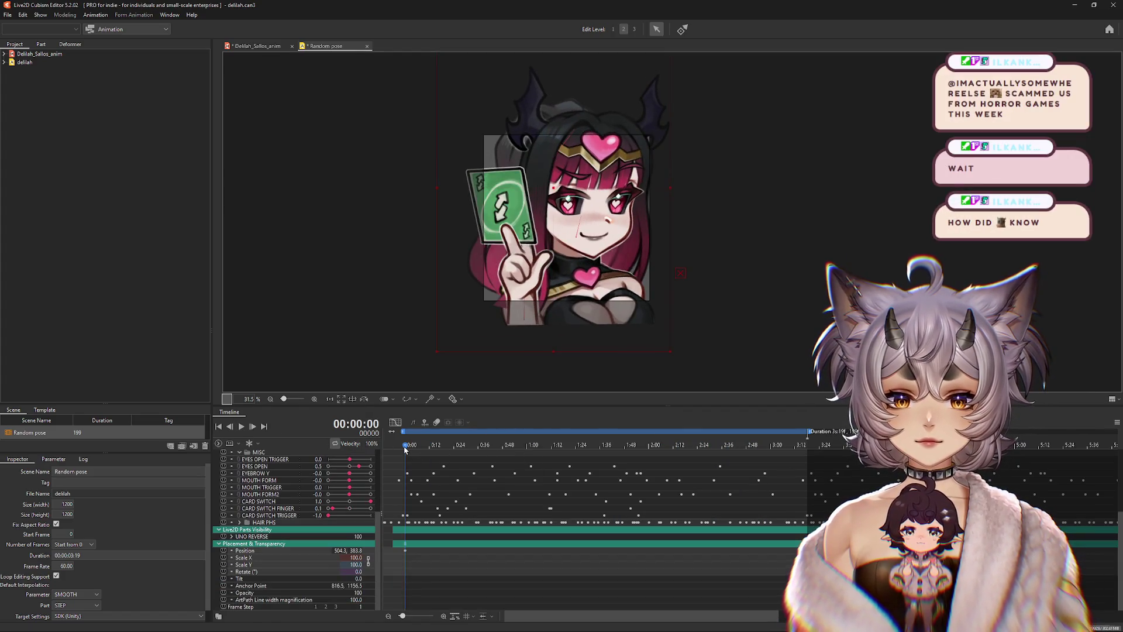
# Step: Move the Position keyframe later, nudge the character slightly right, and replay to check
pyautogui.moveTo(405, 549); pyautogui.dragTo(643, 550)
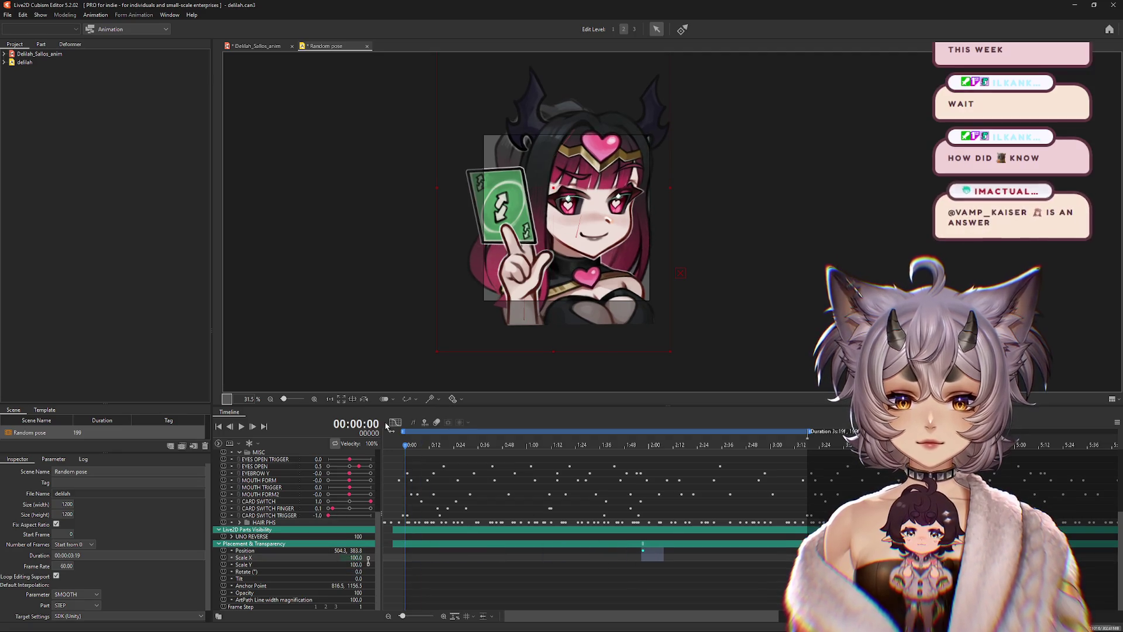
pyautogui.click(487, 446)
pyautogui.moveTo(489, 455); pyautogui.dragTo(679, 467)
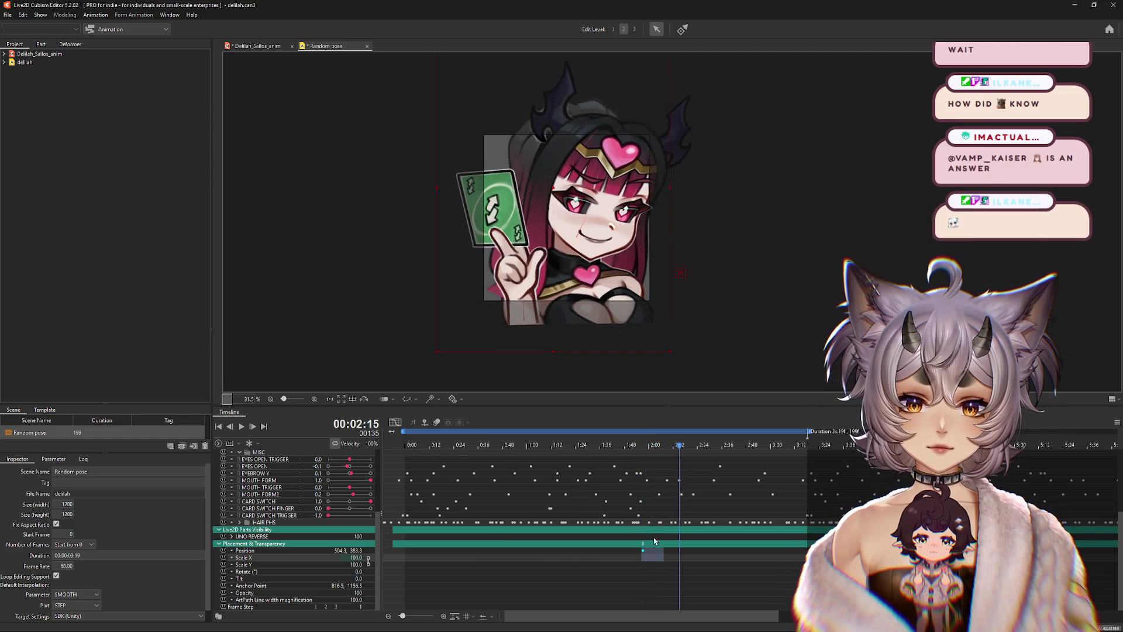
pyautogui.moveTo(644, 555); pyautogui.dragTo(673, 555)
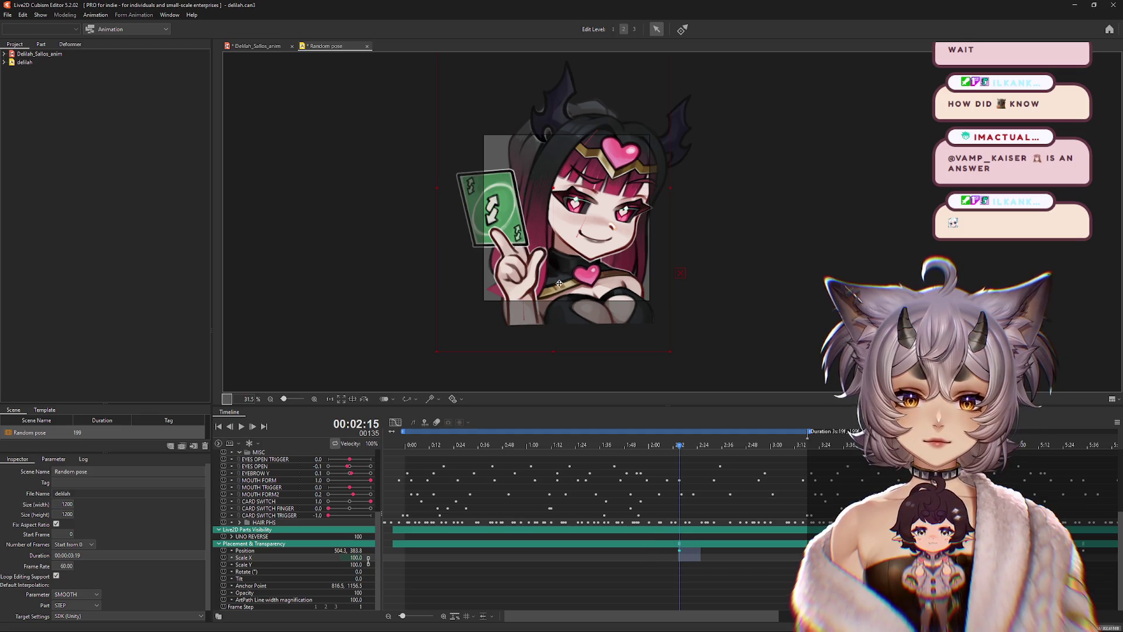
pyautogui.moveTo(564, 273); pyautogui.dragTo(577, 273)
pyautogui.click(218, 426)
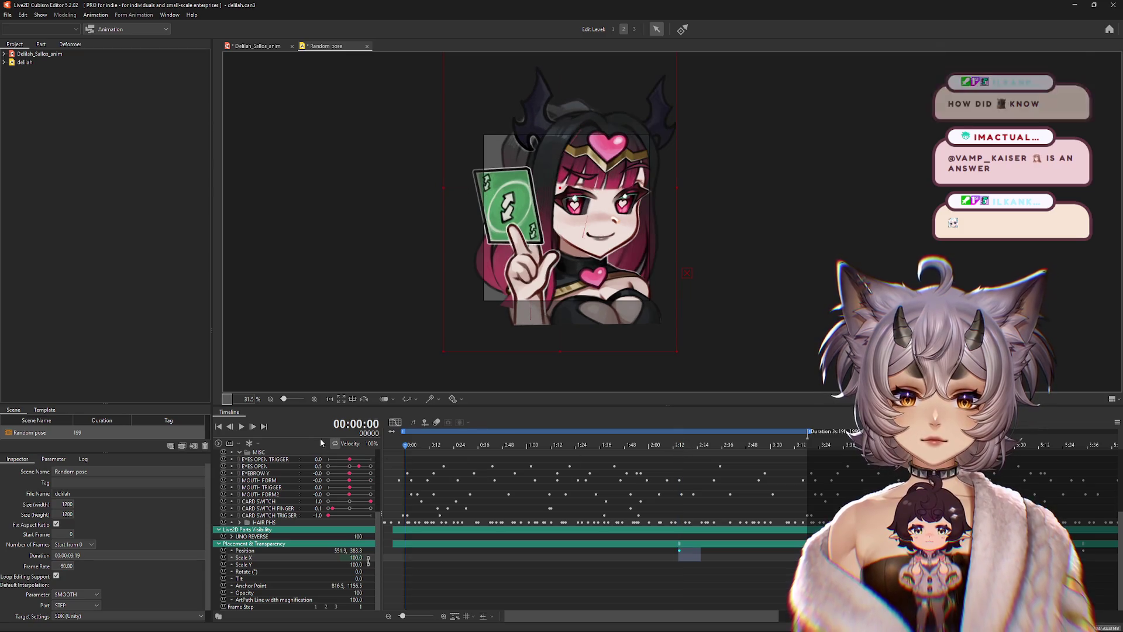
pyautogui.click(241, 428)
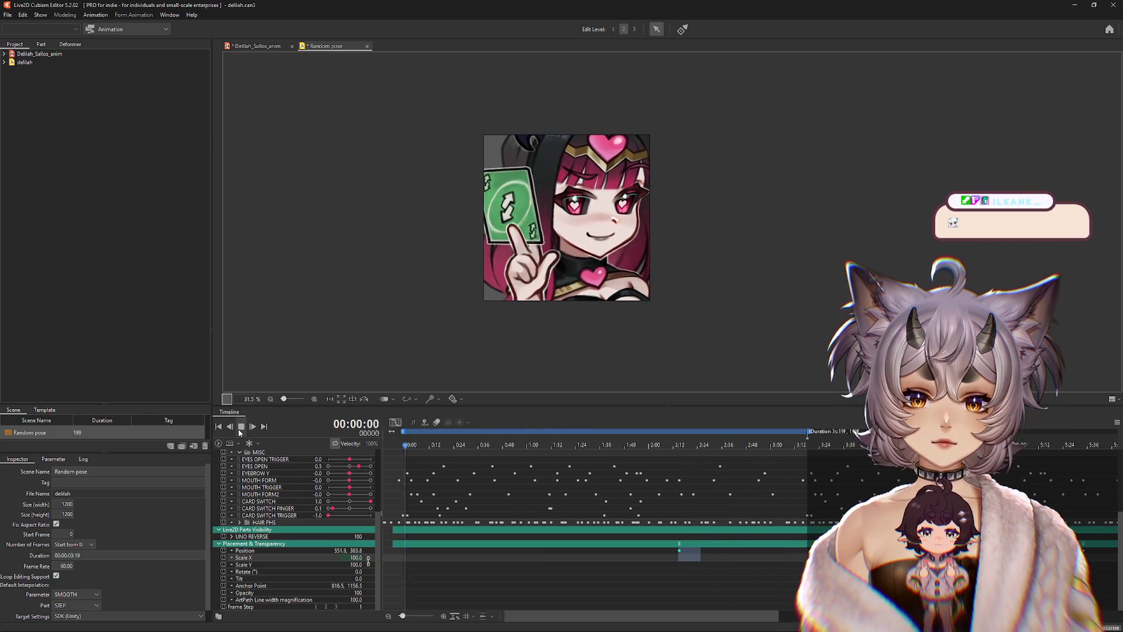
pyautogui.press('space')
# Step: Set the scene size to 1250 and play the animation from the start
pyautogui.click(407, 447)
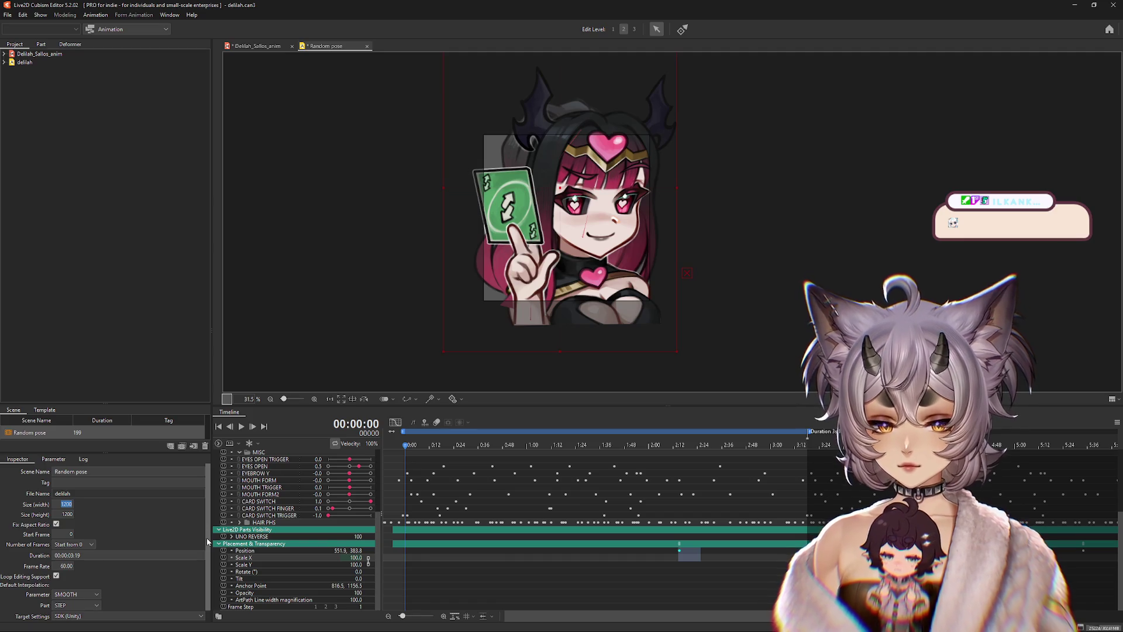
pyautogui.write('1250')
pyautogui.press('Return')
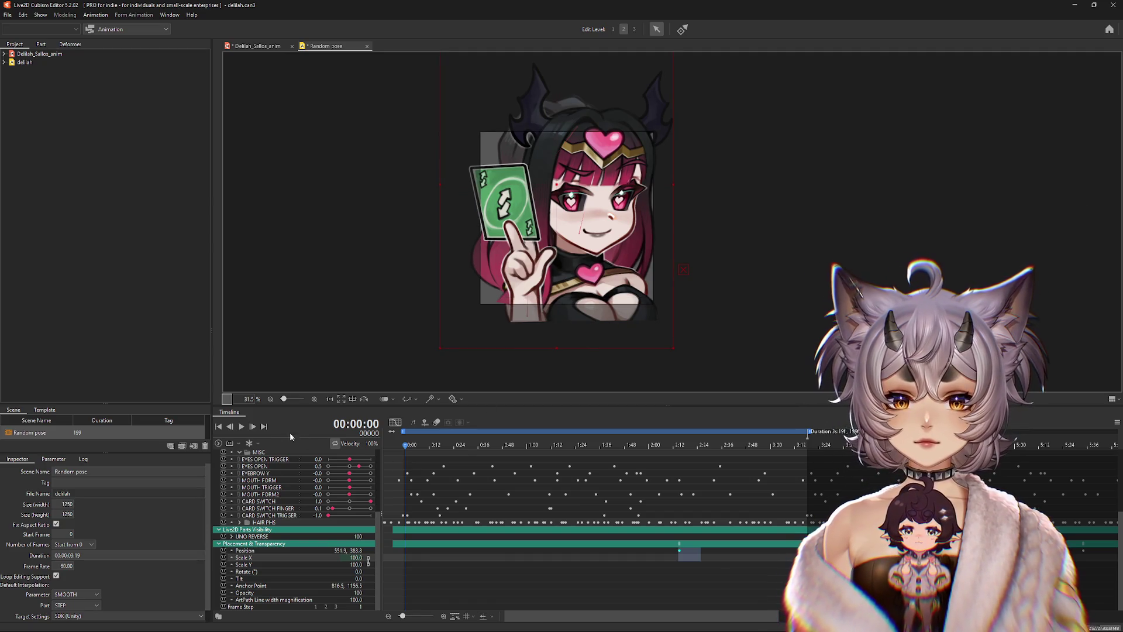
pyautogui.click(242, 427)
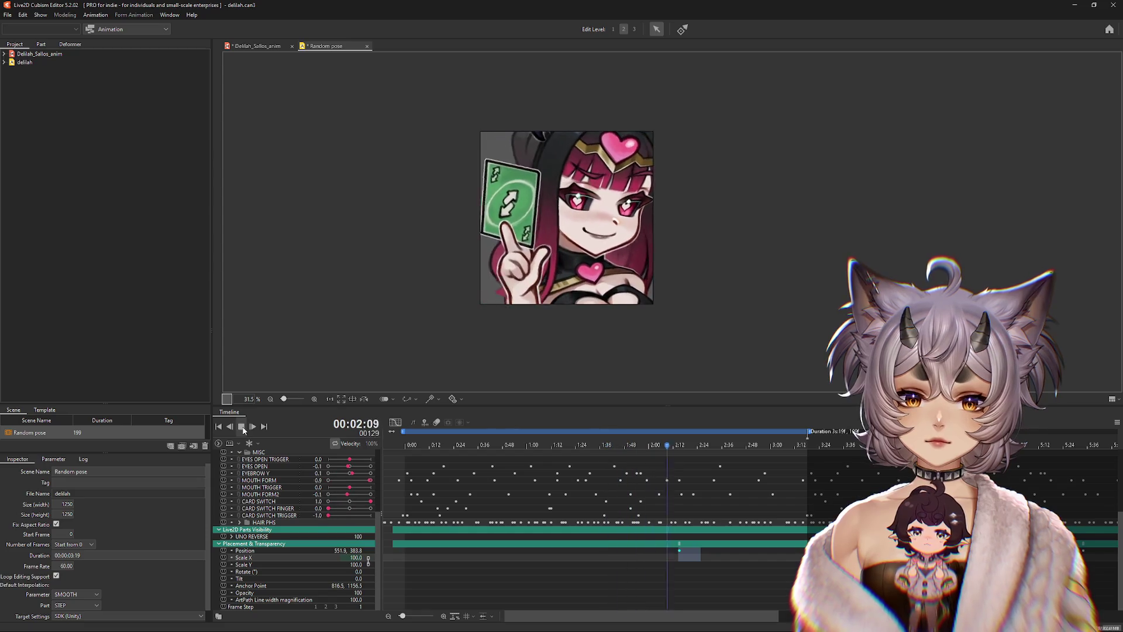
pyautogui.click(242, 428)
# Step: Select the position keys around 2:15, try pasting them at frame 1, then undo
pyautogui.moveTo(793, 448); pyautogui.dragTo(261, 442)
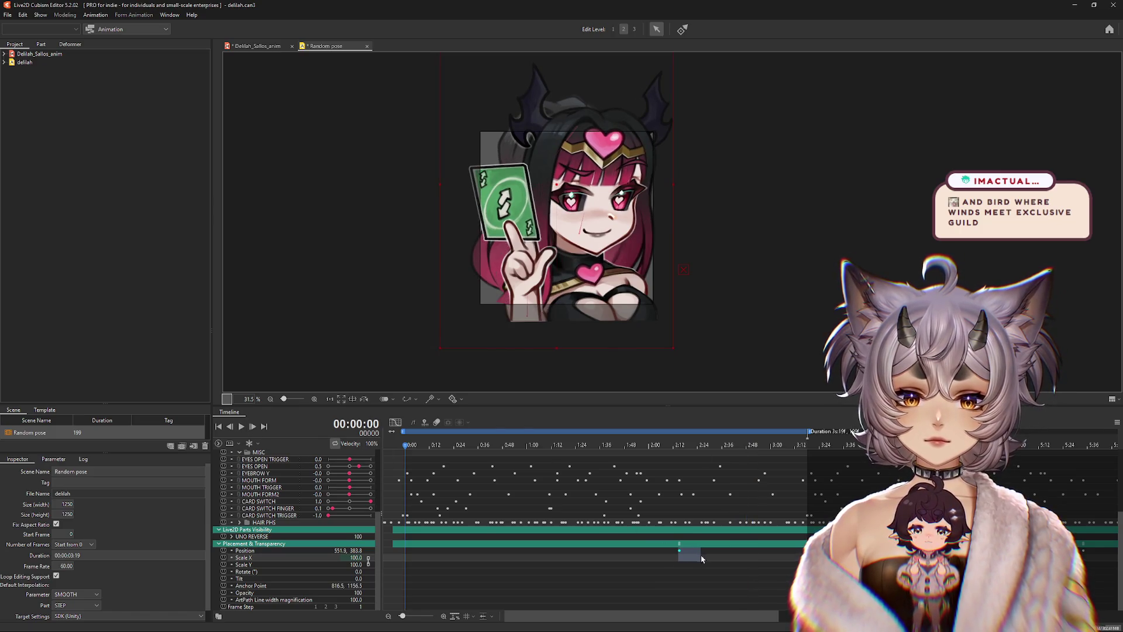
pyautogui.click(690, 566)
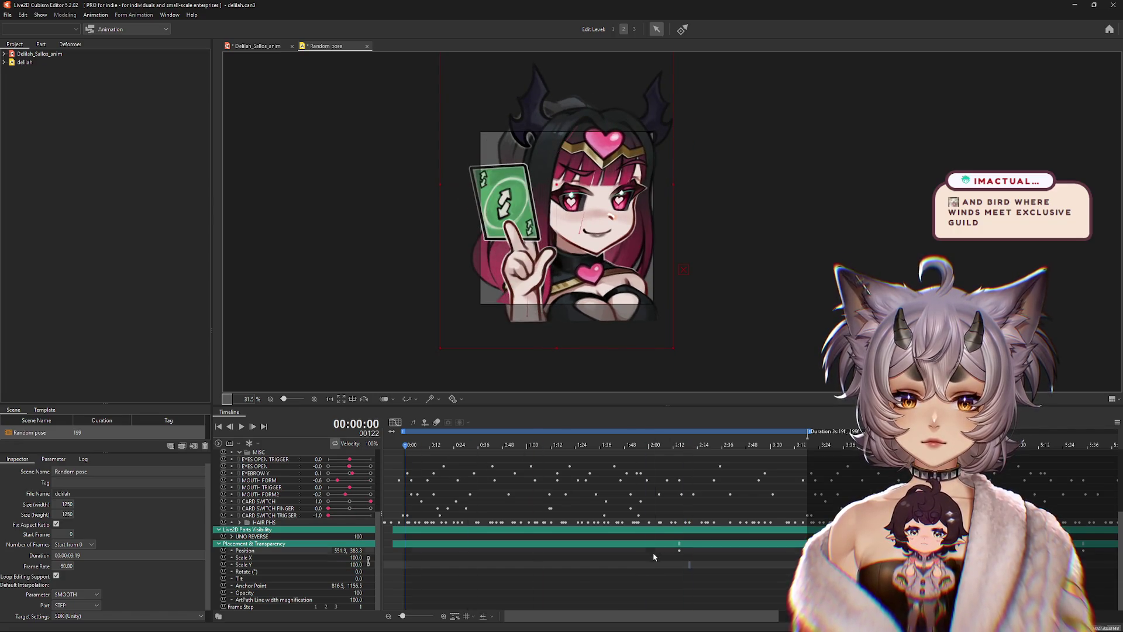
pyautogui.moveTo(653, 553); pyautogui.dragTo(679, 552)
pyautogui.click(408, 554)
pyautogui.hotkey('ctrl', 'v')
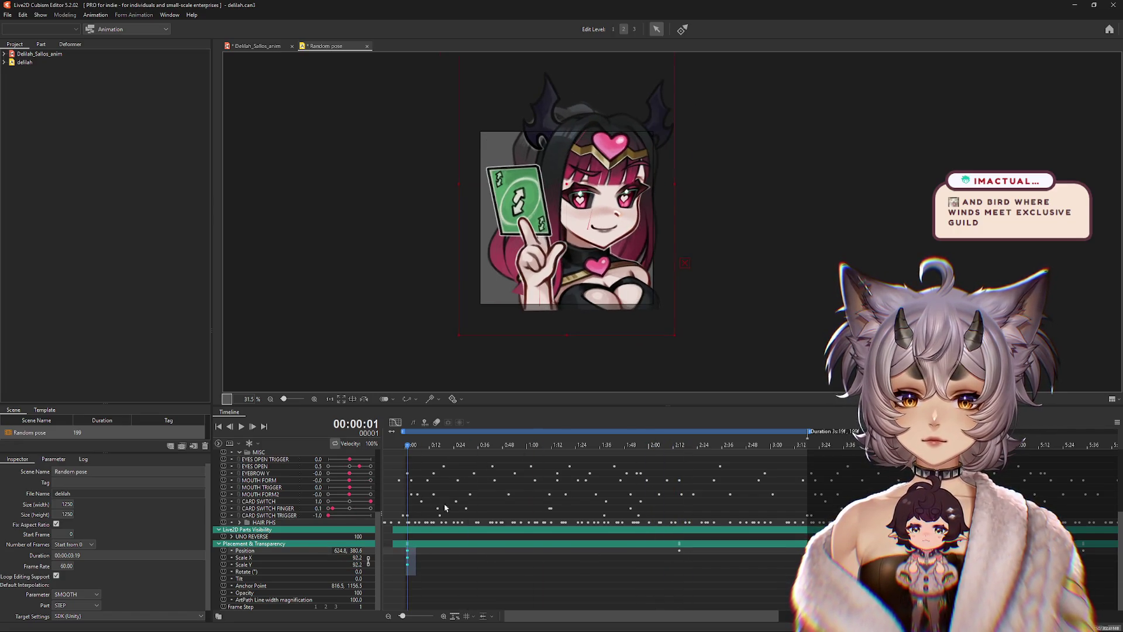
pyautogui.hotkey('ctrl', 'z')
pyautogui.click(408, 556)
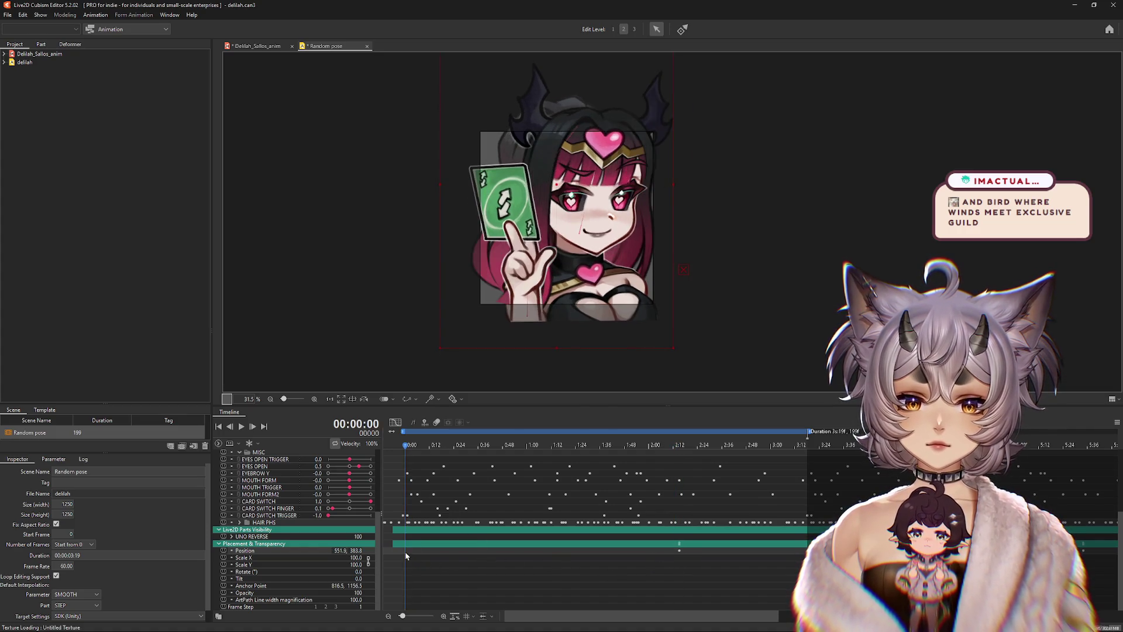
# Step: Place the position keyframe near 1:54, nudge the character right, and replay
pyautogui.moveTo(397, 463); pyautogui.dragTo(680, 484)
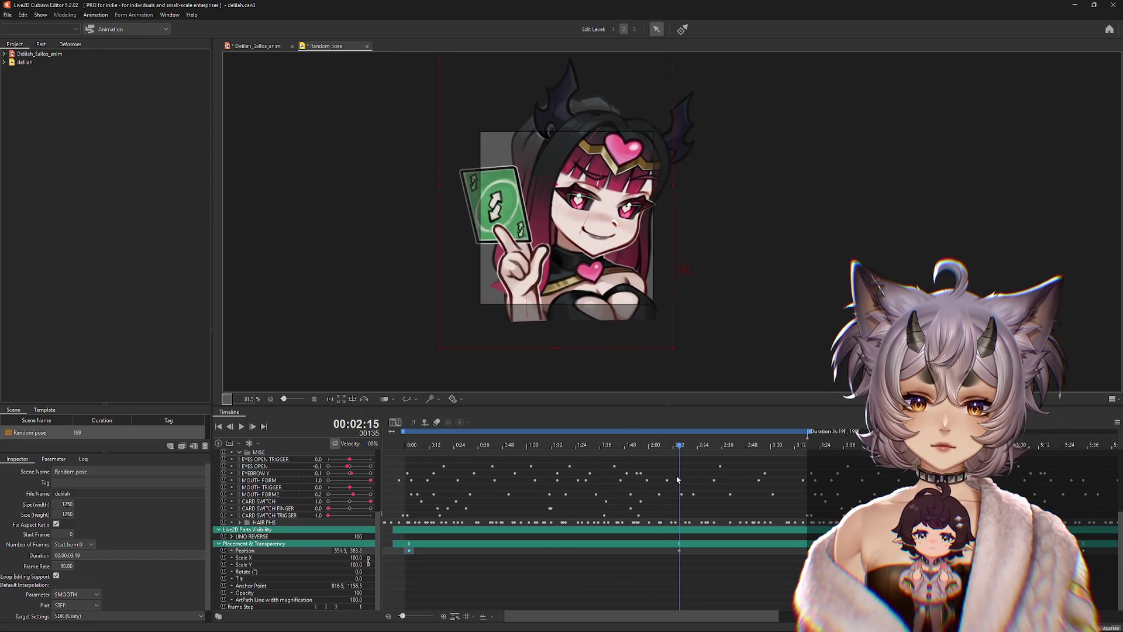
pyautogui.moveTo(679, 550); pyautogui.dragTo(640, 550)
pyautogui.moveTo(562, 283); pyautogui.dragTo(573, 283)
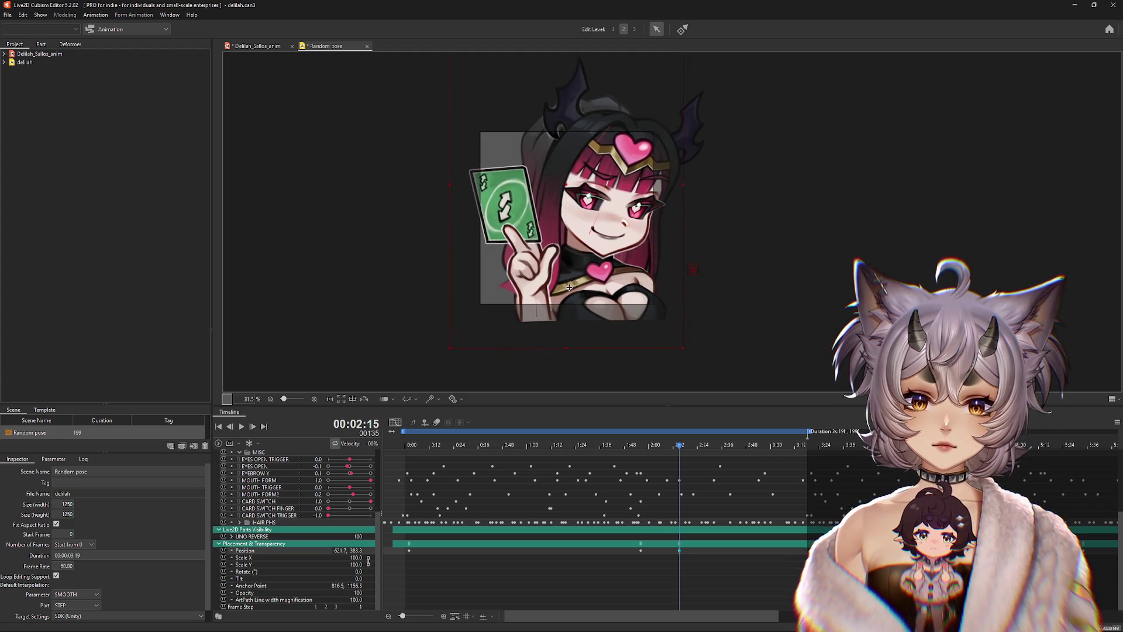
pyautogui.click(428, 445)
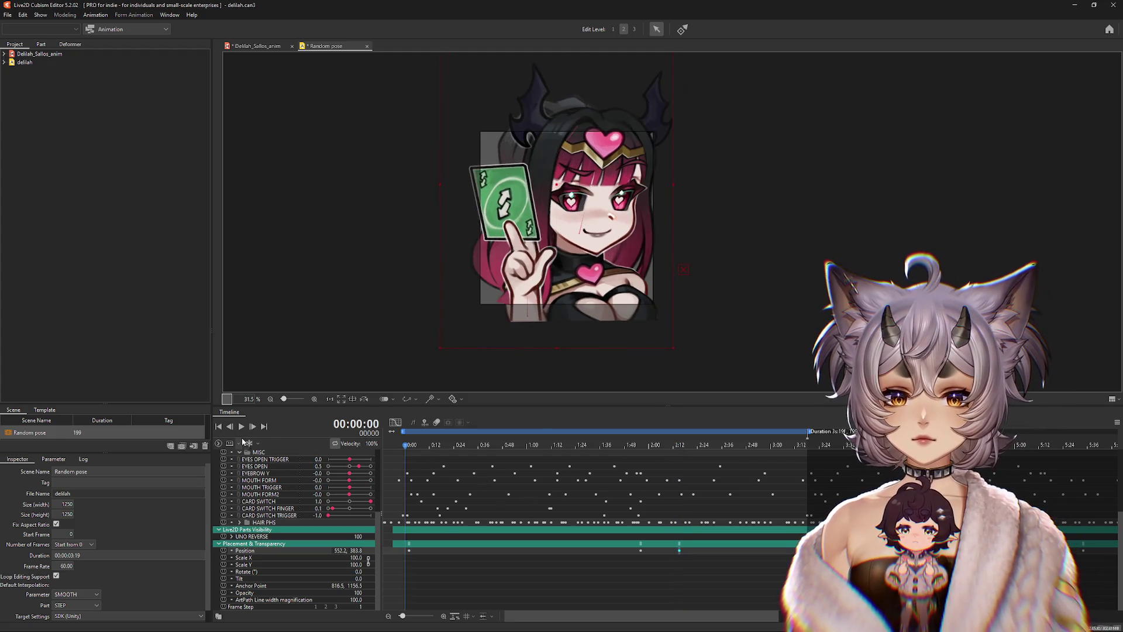
pyautogui.click(240, 426)
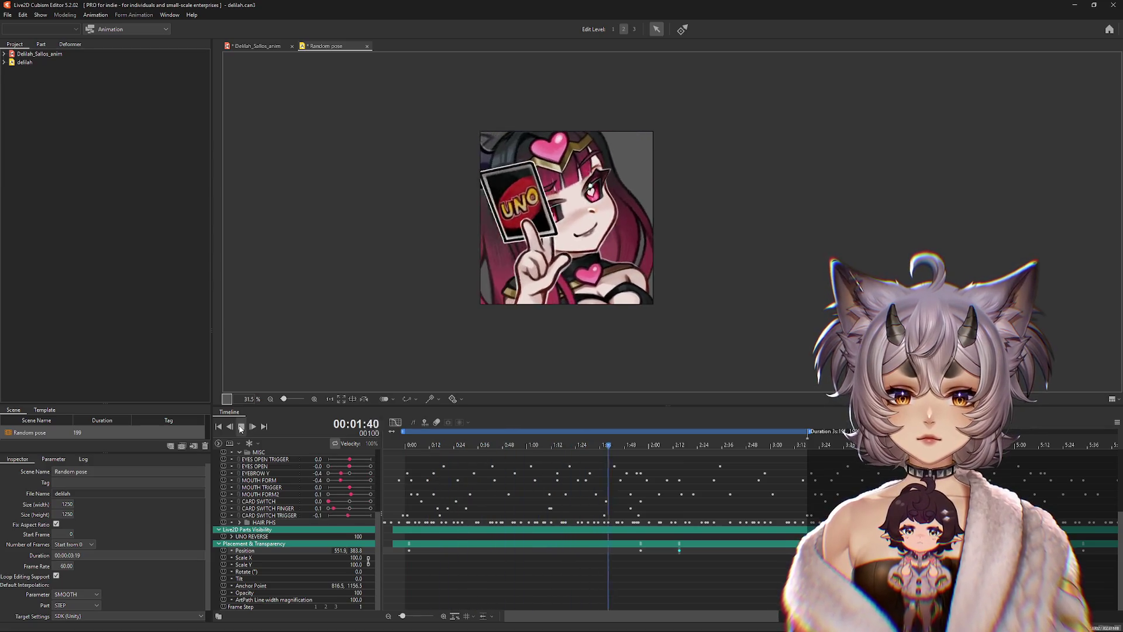
pyautogui.click(240, 426)
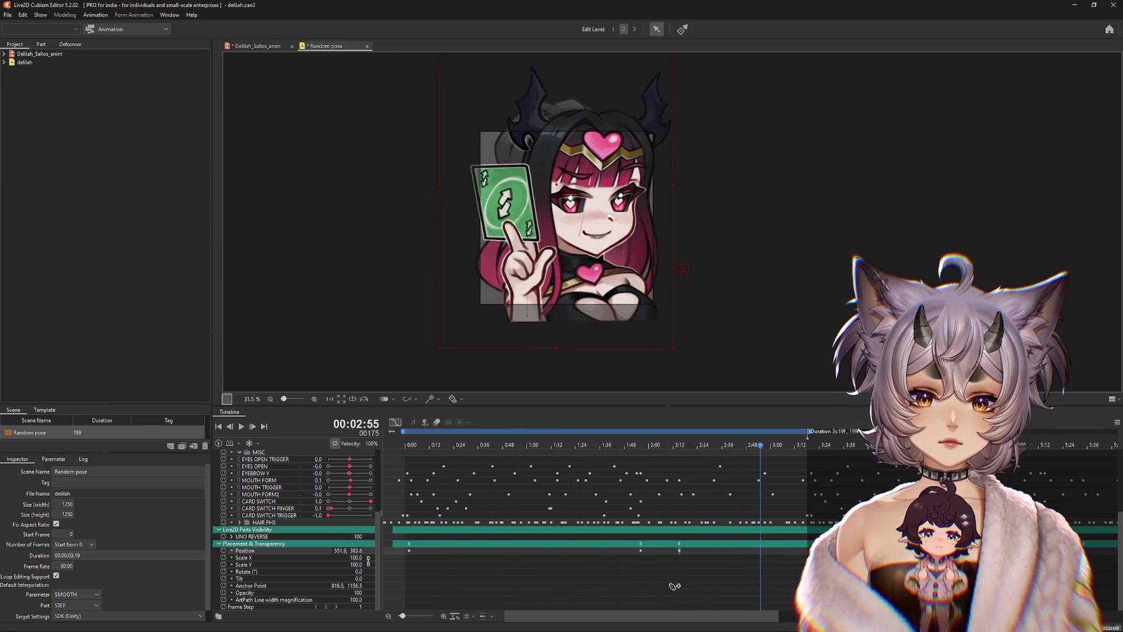
pyautogui.press('space')
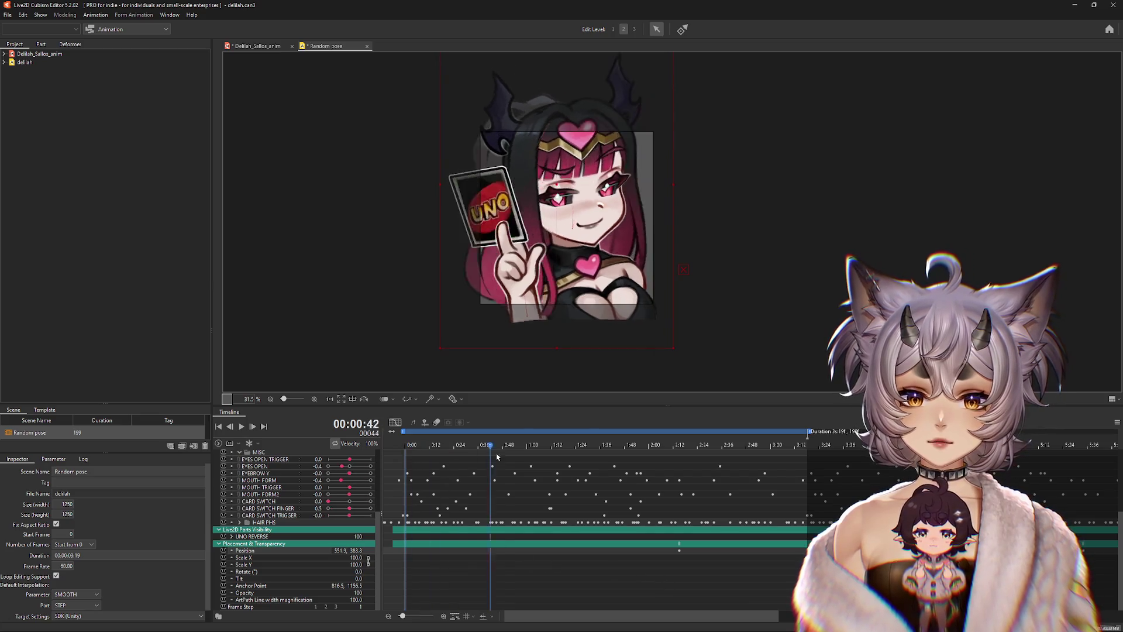
pyautogui.press('space')
# Step: Key ARM ZOOM to 0.6 at the UNO card frame to enlarge the card
pyautogui.scroll(5, 263, 517)
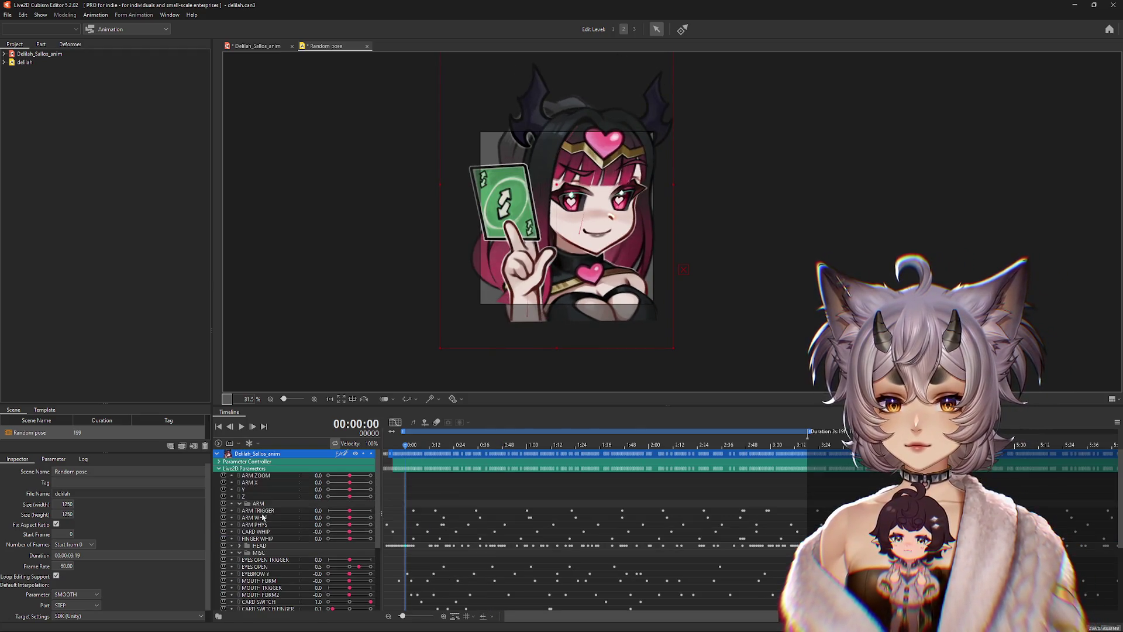
pyautogui.click(266, 478)
pyautogui.moveTo(410, 447); pyautogui.dragTo(624, 481)
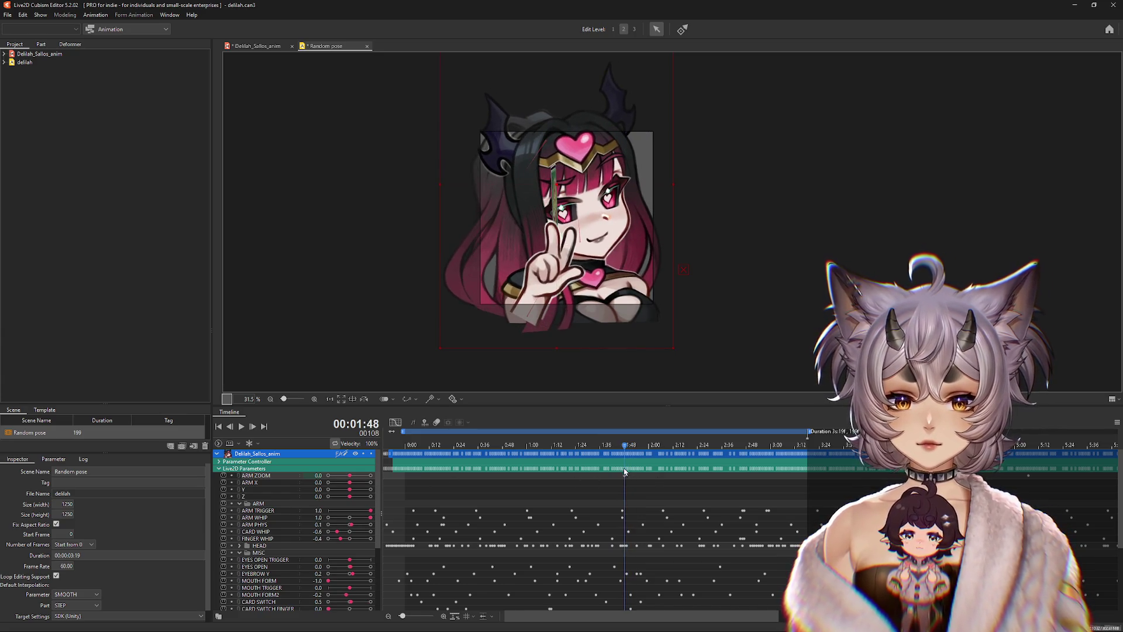
pyautogui.moveTo(626, 449); pyautogui.dragTo(641, 448)
pyautogui.moveTo(355, 479); pyautogui.dragTo(362, 478)
pyautogui.moveTo(646, 473)
pyautogui.mouseDown()
pyautogui.moveTo(636, 479)
pyautogui.moveTo(653, 490)
pyautogui.mouseUp()
pyautogui.scroll(-3, 655, 493)
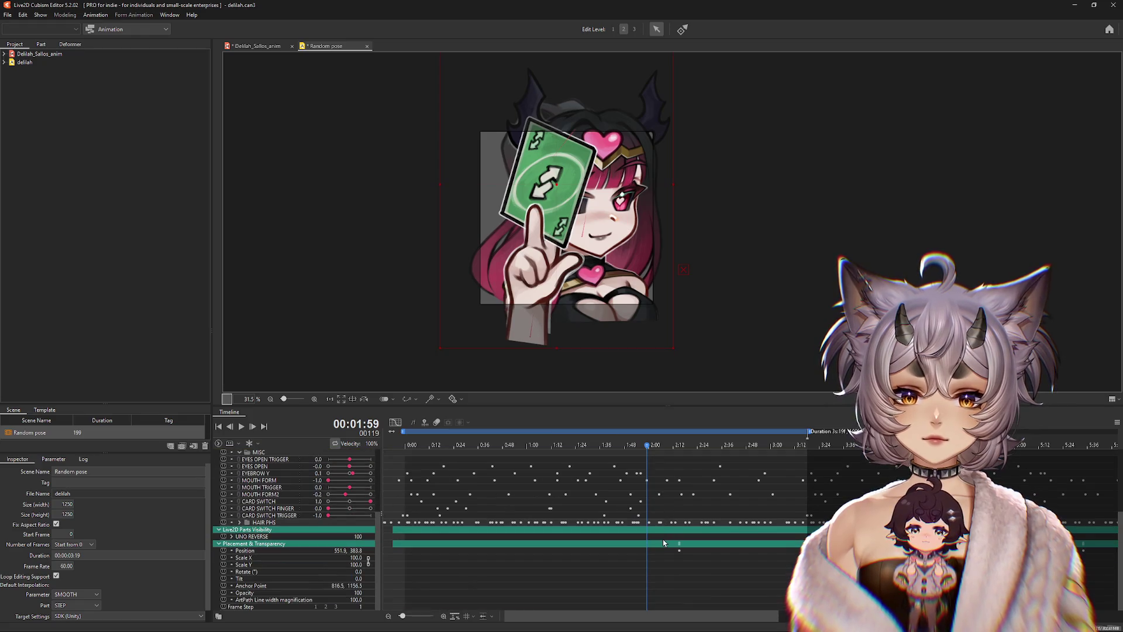
pyautogui.moveTo(647, 449)
pyautogui.mouseDown()
pyautogui.moveTo(714, 459)
pyautogui.moveTo(605, 469)
pyautogui.moveTo(626, 473)
pyautogui.mouseUp()
pyautogui.scroll(3, 258, 466)
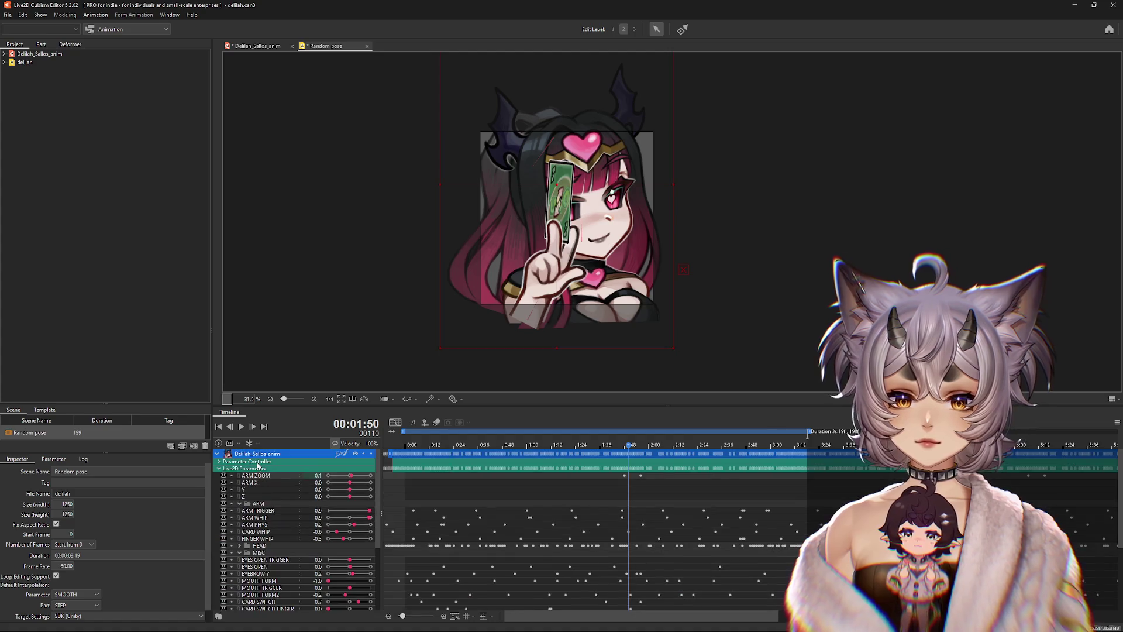
pyautogui.click(689, 474)
pyautogui.moveTo(629, 449)
pyautogui.mouseDown()
pyautogui.moveTo(611, 447)
pyautogui.moveTo(643, 459)
pyautogui.moveTo(620, 468)
pyautogui.moveTo(686, 454)
pyautogui.moveTo(618, 459)
pyautogui.moveTo(677, 472)
pyautogui.moveTo(654, 477)
pyautogui.moveTo(678, 477)
pyautogui.moveTo(667, 478)
pyautogui.moveTo(615, 451)
pyautogui.moveTo(677, 465)
pyautogui.moveTo(647, 478)
pyautogui.moveTo(620, 468)
pyautogui.moveTo(712, 472)
pyautogui.moveTo(688, 476)
pyautogui.moveTo(677, 478)
pyautogui.moveTo(688, 452)
pyautogui.moveTo(712, 455)
pyautogui.mouseUp()
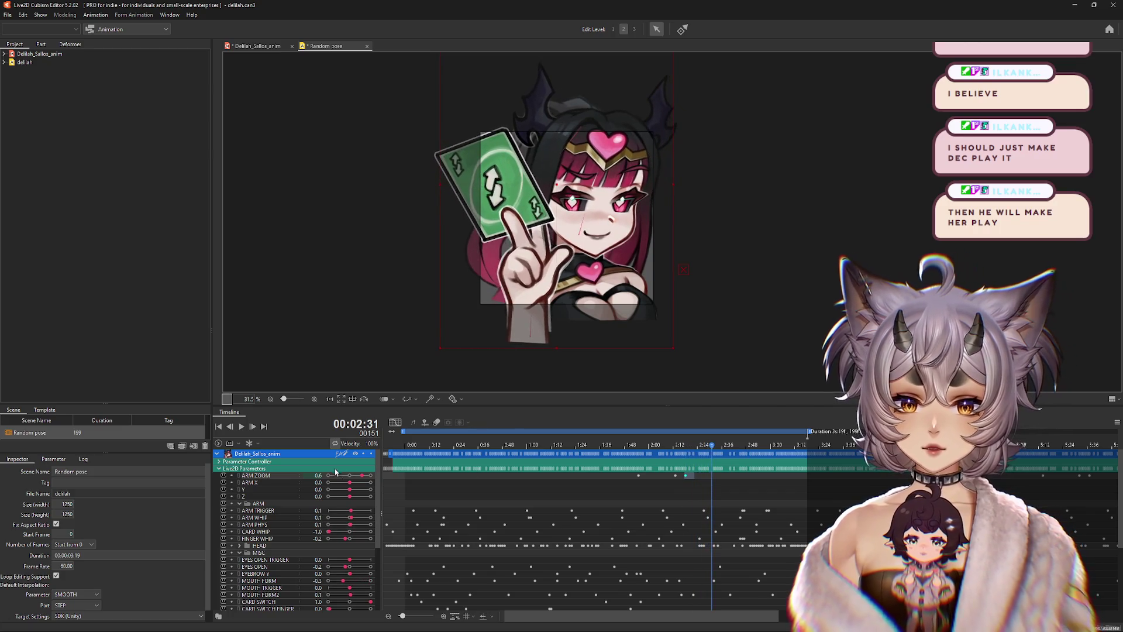
# Step: Lower the arm zoom so the card pulls back, then preview the animation
pyautogui.moveTo(361, 475); pyautogui.dragTo(347, 476)
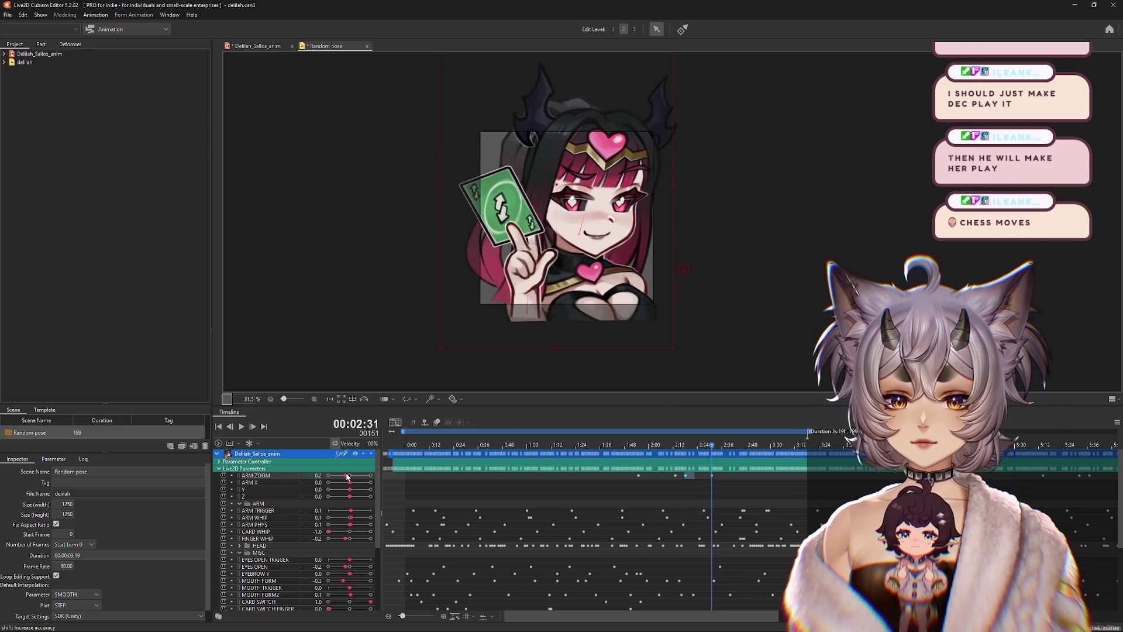
pyautogui.moveTo(708, 449)
pyautogui.mouseDown()
pyautogui.moveTo(723, 449)
pyautogui.moveTo(611, 448)
pyautogui.moveTo(680, 449)
pyautogui.moveTo(742, 468)
pyautogui.moveTo(592, 468)
pyautogui.mouseUp()
pyautogui.click(242, 427)
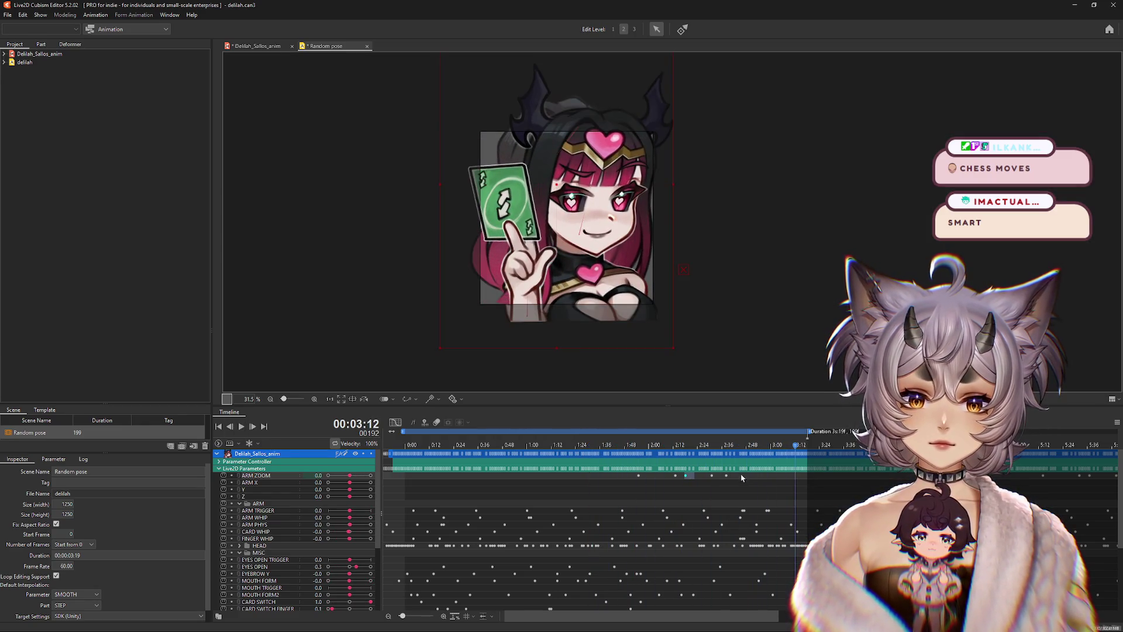
pyautogui.moveTo(741, 477)
pyautogui.mouseDown()
pyautogui.moveTo(687, 480)
pyautogui.moveTo(763, 479)
pyautogui.moveTo(573, 452)
pyautogui.mouseUp()
pyautogui.click(240, 428)
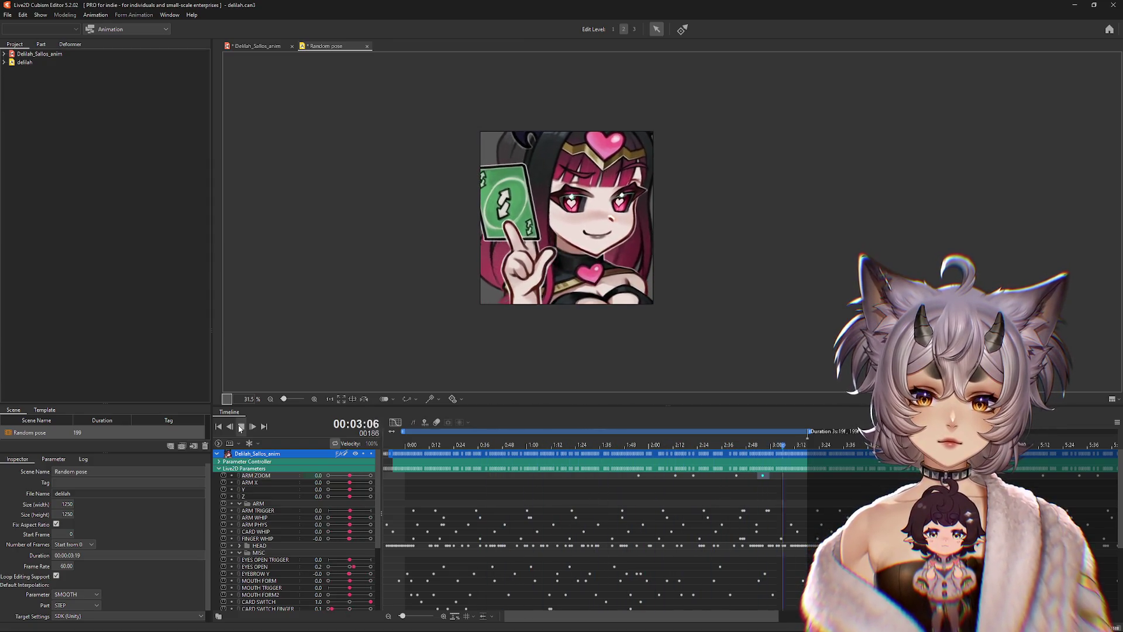
pyautogui.click(240, 427)
# Step: Key Z at 0.8 at the card pose so the card swings forward
pyautogui.moveTo(809, 442)
pyautogui.mouseDown()
pyautogui.moveTo(456, 445)
pyautogui.moveTo(558, 468)
pyautogui.moveTo(658, 472)
pyautogui.moveTo(595, 475)
pyautogui.moveTo(630, 453)
pyautogui.moveTo(691, 459)
pyautogui.mouseUp()
pyautogui.click(409, 496)
pyautogui.click(367, 497)
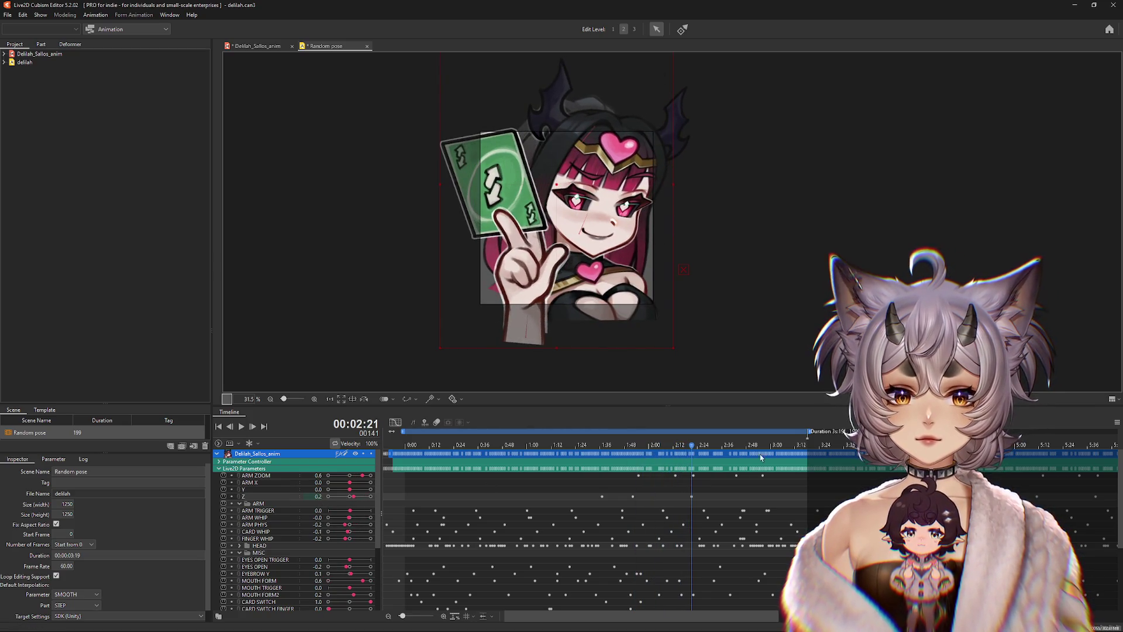
# Step: Try a CARD SWITCH value of 0.5 near 2:38, then undo it
pyautogui.moveTo(692, 449); pyautogui.dragTo(726, 450)
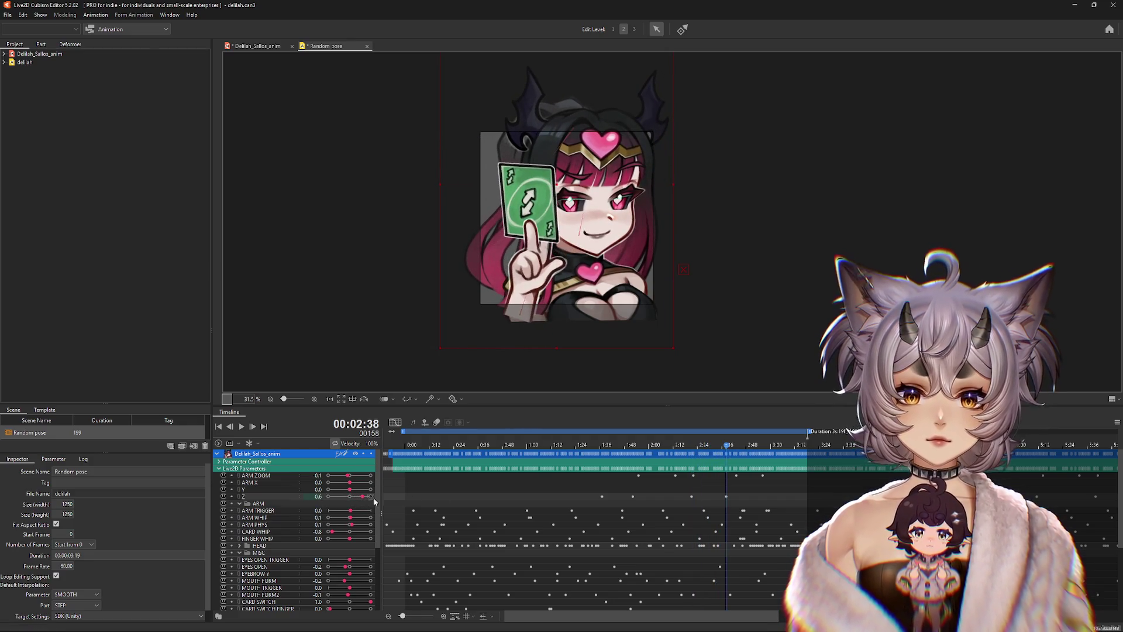
pyautogui.moveTo(735, 454); pyautogui.dragTo(767, 454)
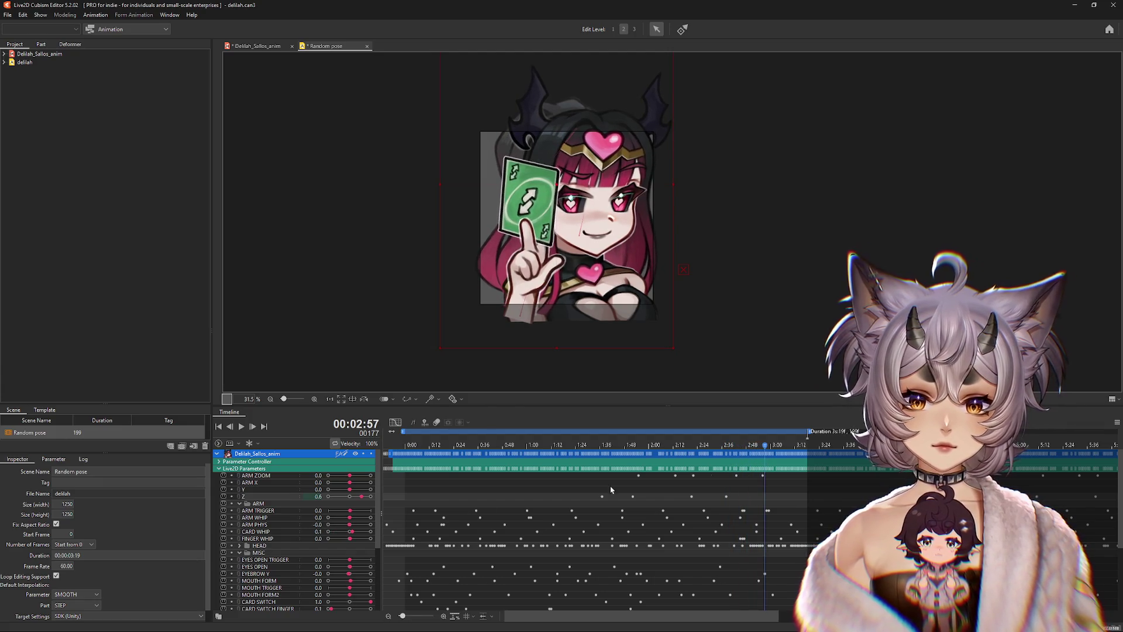
pyautogui.scroll(-5, 350, 503)
pyautogui.click(349, 502)
pyautogui.hotkey('ctrl', 'z')
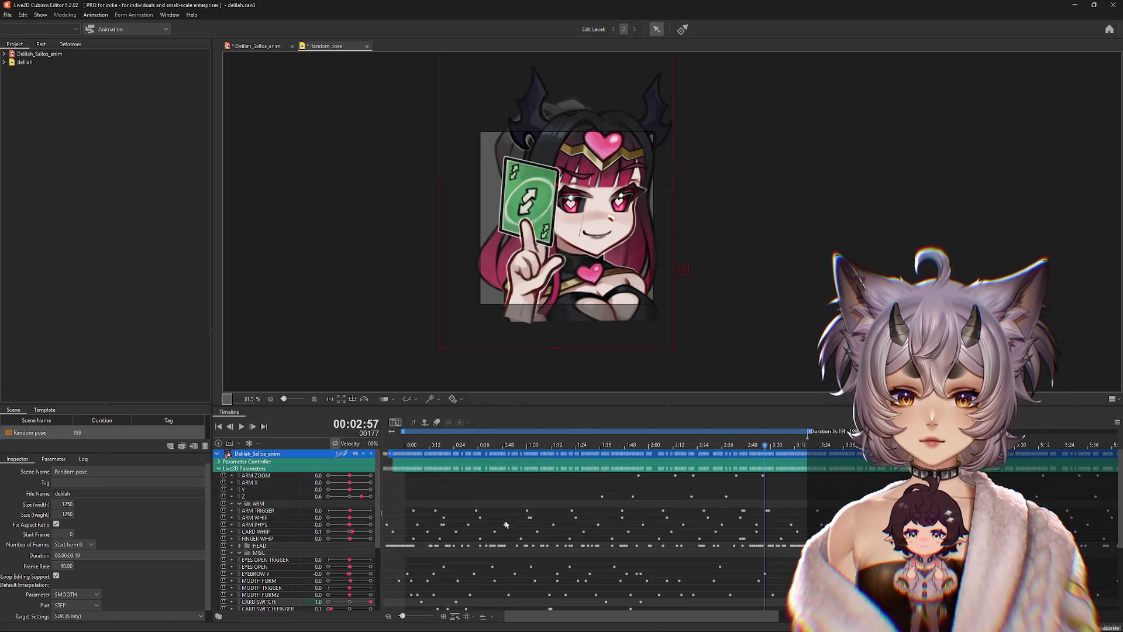
# Step: Key Z back to 0.0 at 2:57, then play and scrub to check the card settling
pyautogui.click(350, 496)
pyautogui.click(242, 429)
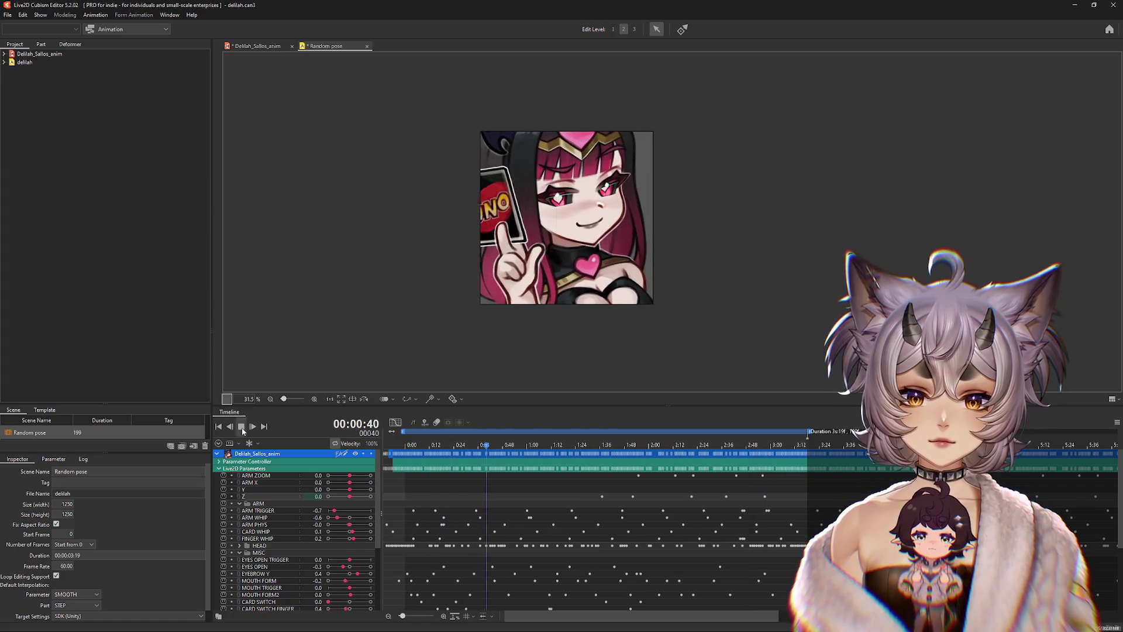
pyautogui.click(242, 426)
pyautogui.click(708, 458)
pyautogui.moveTo(707, 457)
pyautogui.mouseDown()
pyautogui.moveTo(735, 459)
pyautogui.moveTo(696, 459)
pyautogui.moveTo(726, 468)
pyautogui.mouseUp()
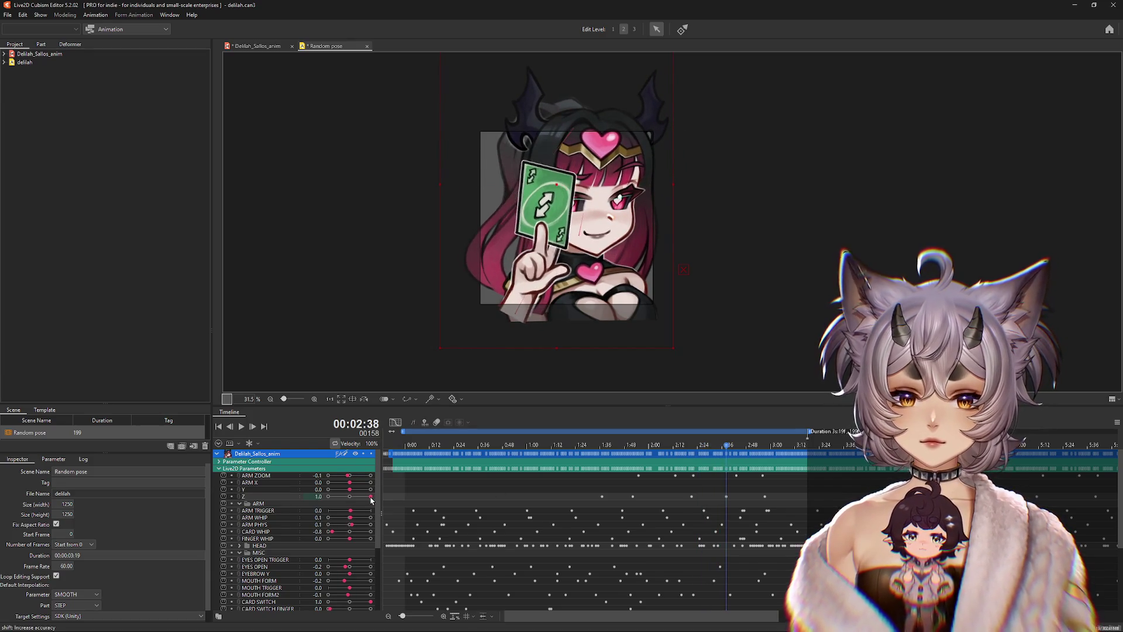
pyautogui.click(765, 497)
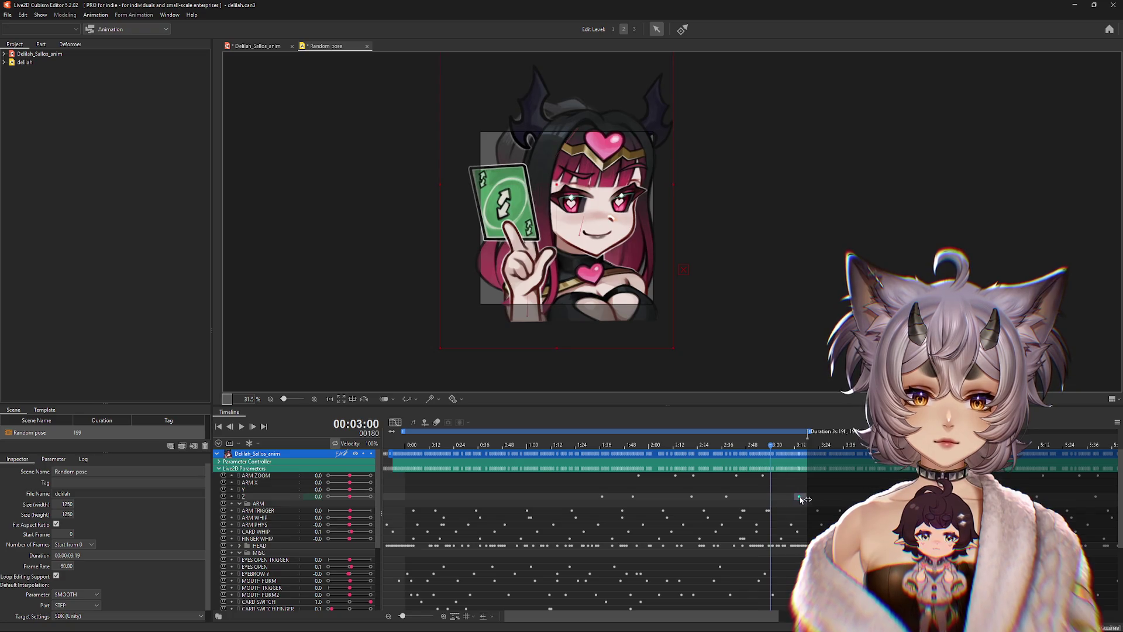
pyautogui.moveTo(771, 454)
pyautogui.mouseDown()
pyautogui.moveTo(712, 462)
pyautogui.moveTo(782, 474)
pyautogui.moveTo(402, 476)
pyautogui.moveTo(480, 487)
pyautogui.moveTo(511, 450)
pyautogui.moveTo(686, 467)
pyautogui.moveTo(578, 468)
pyautogui.moveTo(653, 474)
pyautogui.moveTo(612, 473)
pyautogui.moveTo(631, 500)
pyautogui.mouseUp()
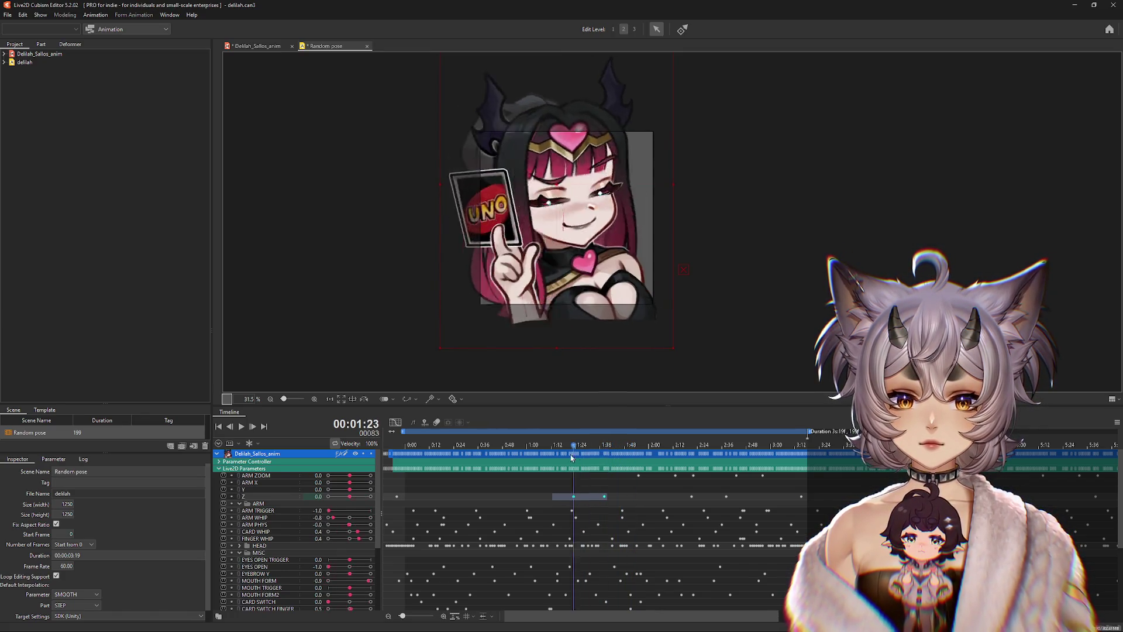
# Step: Scrub the card flip from 1:15 to 1:56, then select the ARM ZOOM track
pyautogui.moveTo(572, 457)
pyautogui.mouseDown()
pyautogui.moveTo(559, 468)
pyautogui.moveTo(629, 473)
pyautogui.moveTo(560, 475)
pyautogui.moveTo(693, 479)
pyautogui.moveTo(632, 481)
pyautogui.mouseUp()
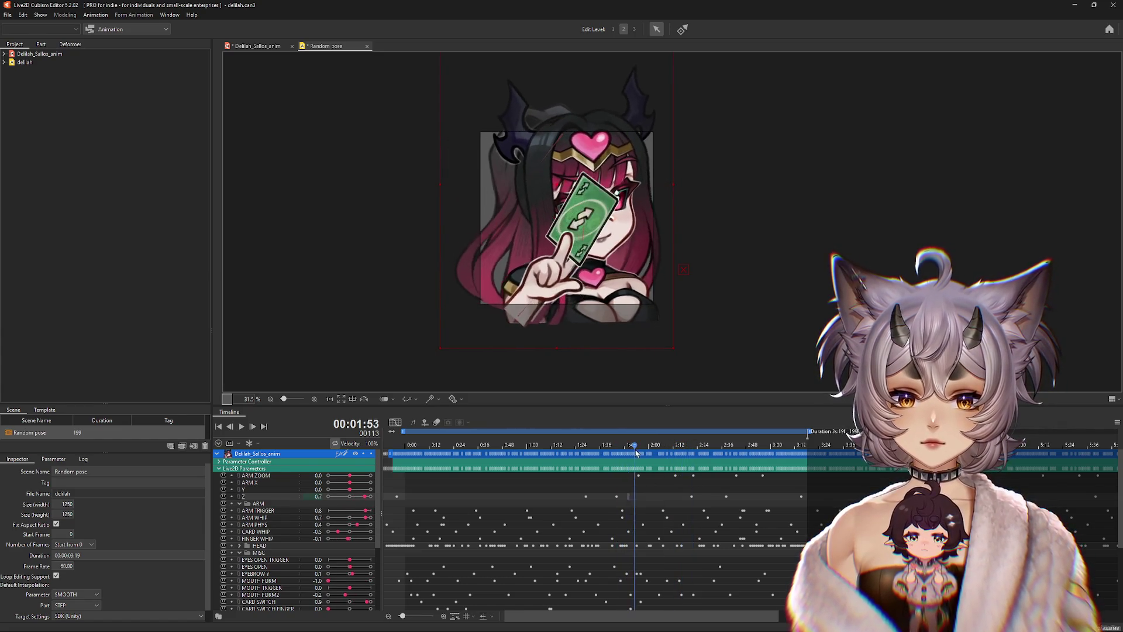
pyautogui.moveTo(636, 453)
pyautogui.mouseDown()
pyautogui.moveTo(580, 450)
pyautogui.moveTo(660, 469)
pyautogui.moveTo(673, 452)
pyautogui.moveTo(798, 479)
pyautogui.moveTo(423, 465)
pyautogui.mouseUp()
pyautogui.click(260, 476)
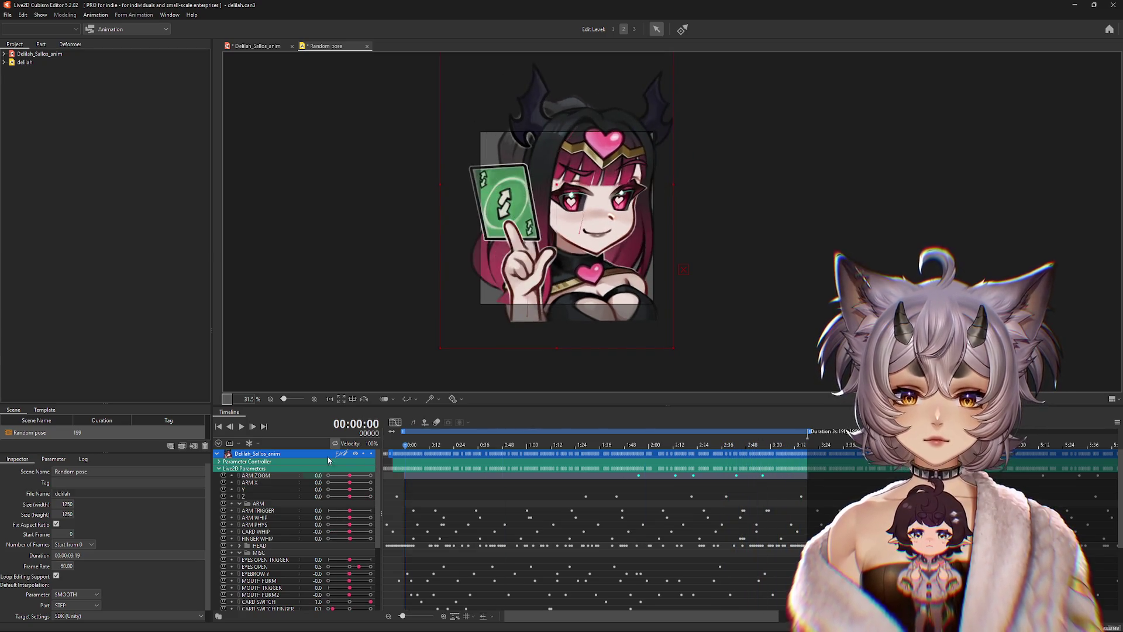
# Step: Play through the animation, checking the pose at 2:15 and near 3:17
pyautogui.click(241, 427)
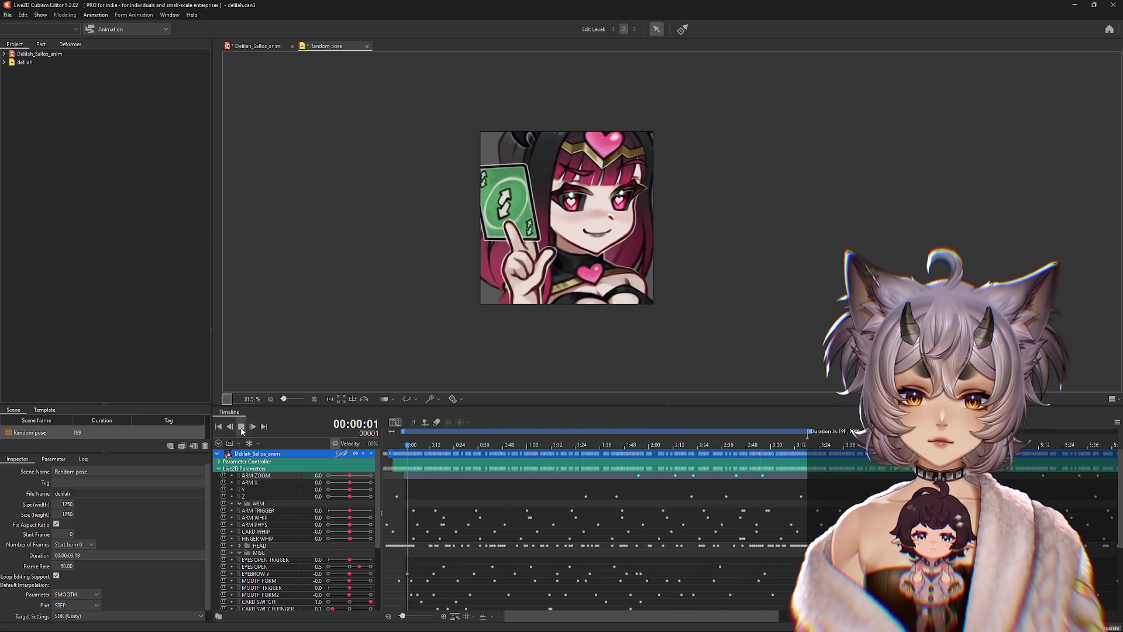
pyautogui.click(241, 427)
pyautogui.moveTo(418, 451)
pyautogui.mouseDown()
pyautogui.moveTo(732, 457)
pyautogui.moveTo(677, 461)
pyautogui.moveTo(790, 477)
pyautogui.moveTo(737, 479)
pyautogui.moveTo(803, 479)
pyautogui.mouseUp()
pyautogui.click(219, 426)
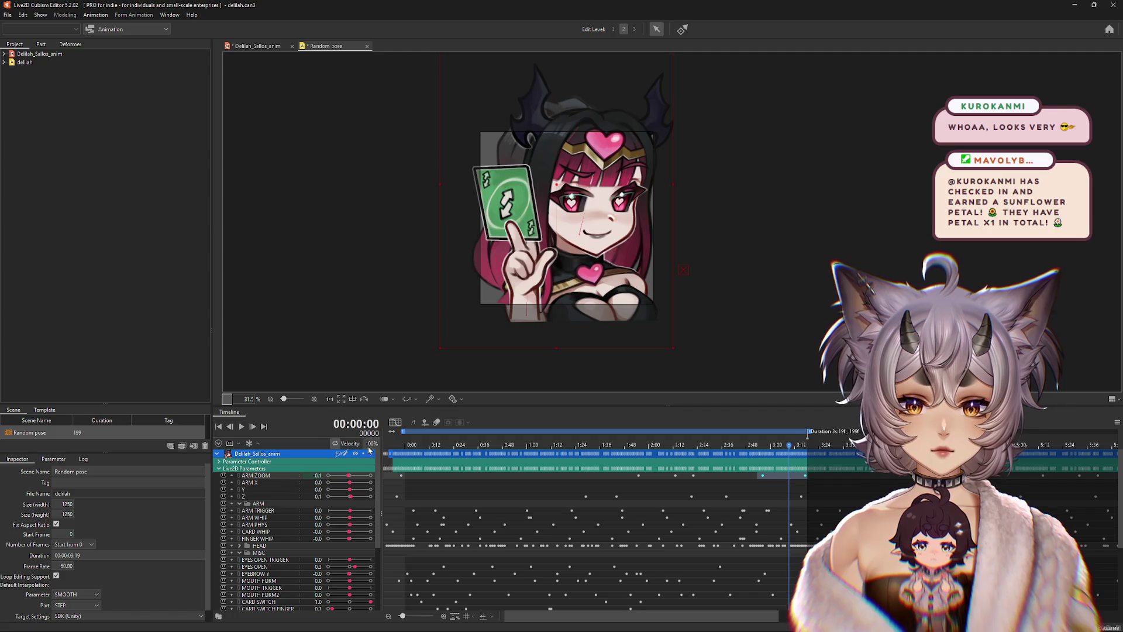
pyautogui.click(241, 427)
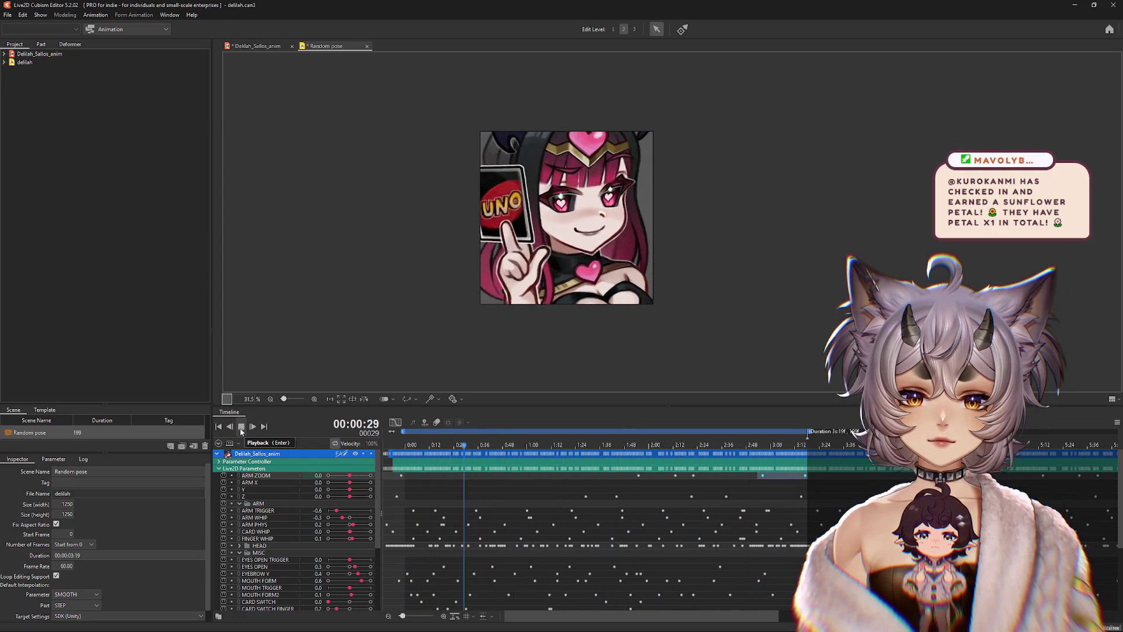
pyautogui.click(241, 427)
pyautogui.click(805, 476)
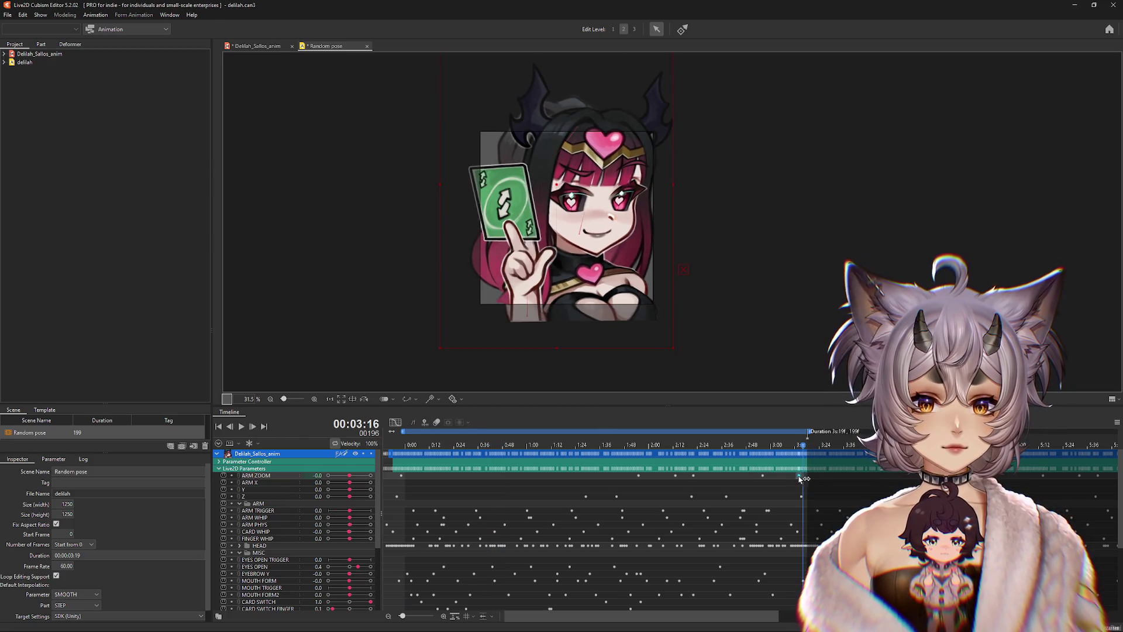
# Step: Key ARM X to 0.5 on the first frame
pyautogui.moveTo(812, 448); pyautogui.dragTo(386, 458)
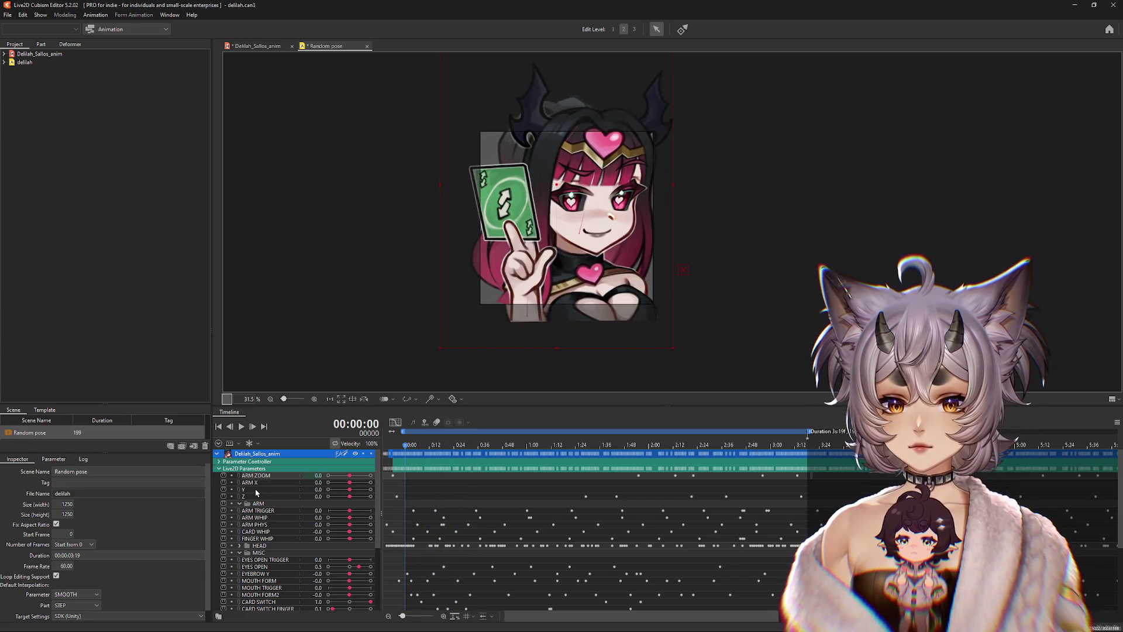
pyautogui.moveTo(350, 482)
pyautogui.mouseDown()
pyautogui.moveTo(477, 455)
pyautogui.moveTo(706, 479)
pyautogui.moveTo(568, 479)
pyautogui.moveTo(647, 480)
pyautogui.moveTo(584, 475)
pyautogui.moveTo(621, 448)
pyautogui.moveTo(575, 448)
pyautogui.moveTo(670, 464)
pyautogui.mouseUp()
pyautogui.click(350, 483)
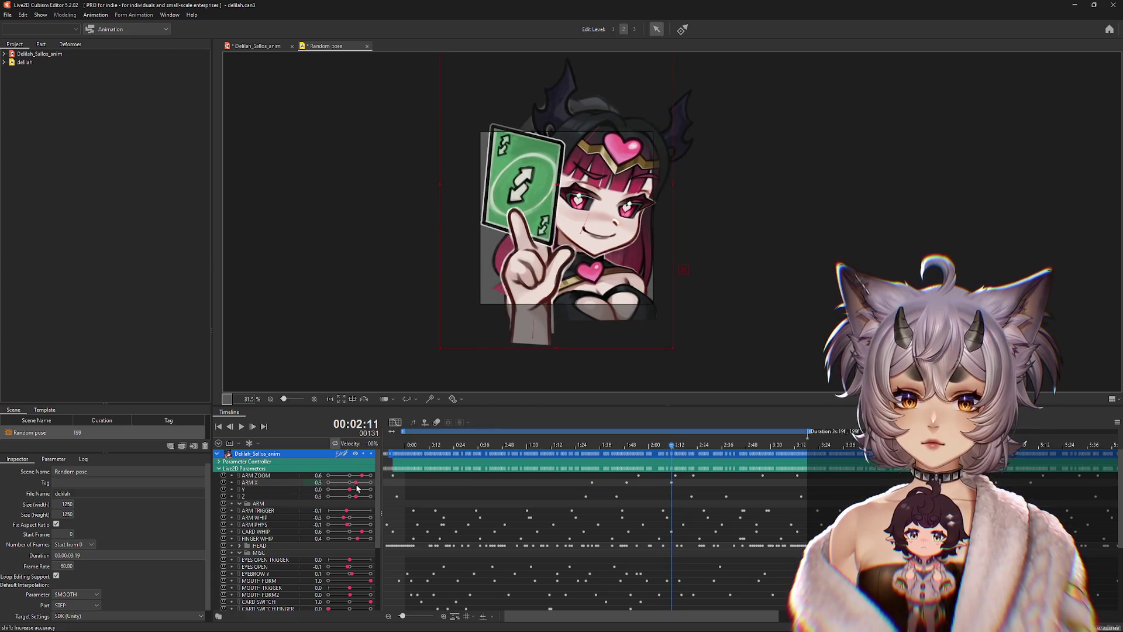
# Step: Key arm zoom to 0.0 at frame 130 and ARM X to -0.2 near 2:23, then play
pyautogui.moveTo(671, 449)
pyautogui.mouseDown()
pyautogui.moveTo(598, 462)
pyautogui.moveTo(704, 468)
pyautogui.moveTo(608, 468)
pyautogui.moveTo(688, 469)
pyautogui.moveTo(667, 469)
pyautogui.mouseUp()
pyautogui.click(255, 483)
pyautogui.click(670, 446)
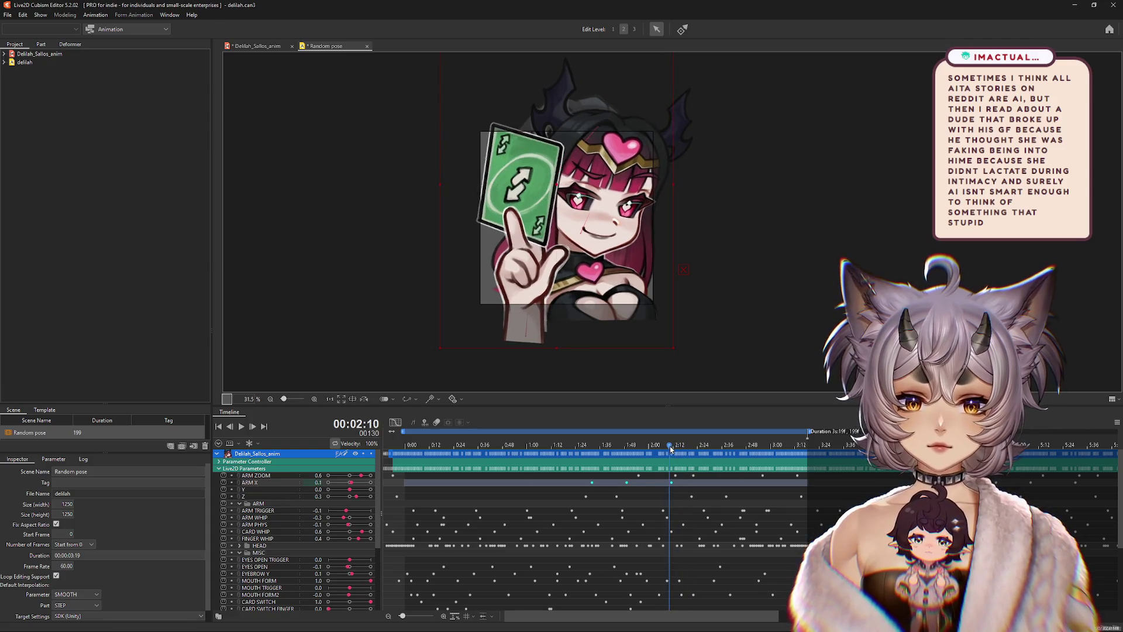
pyautogui.click(350, 476)
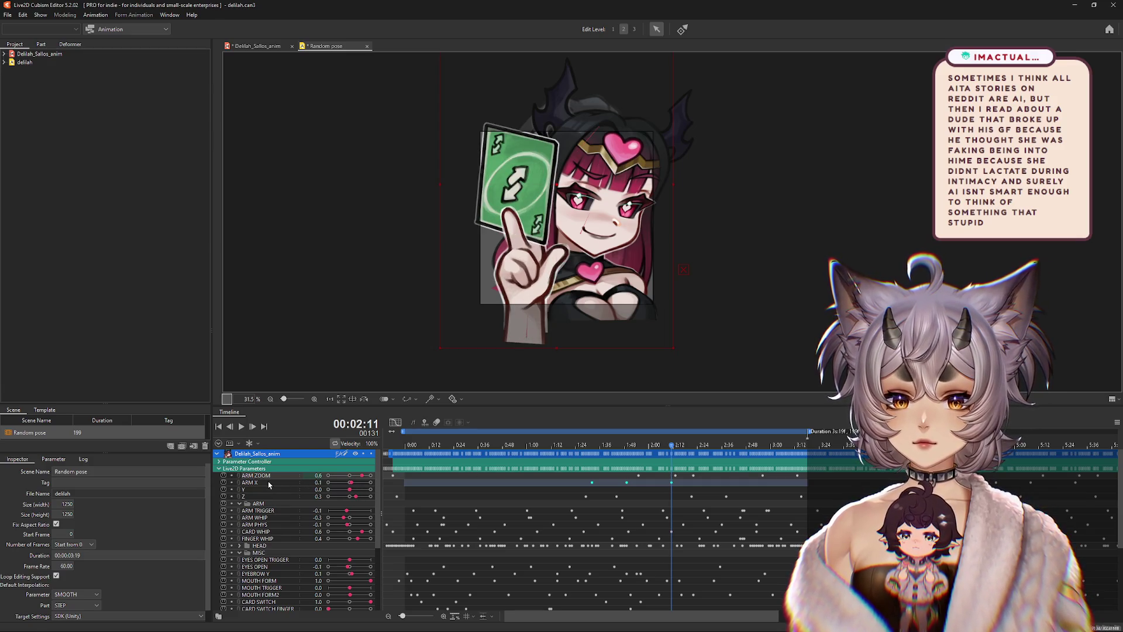
pyautogui.moveTo(667, 448)
pyautogui.mouseDown()
pyautogui.moveTo(694, 448)
pyautogui.moveTo(655, 465)
pyautogui.moveTo(569, 467)
pyautogui.moveTo(778, 475)
pyautogui.moveTo(722, 476)
pyautogui.mouseUp()
pyautogui.click(347, 483)
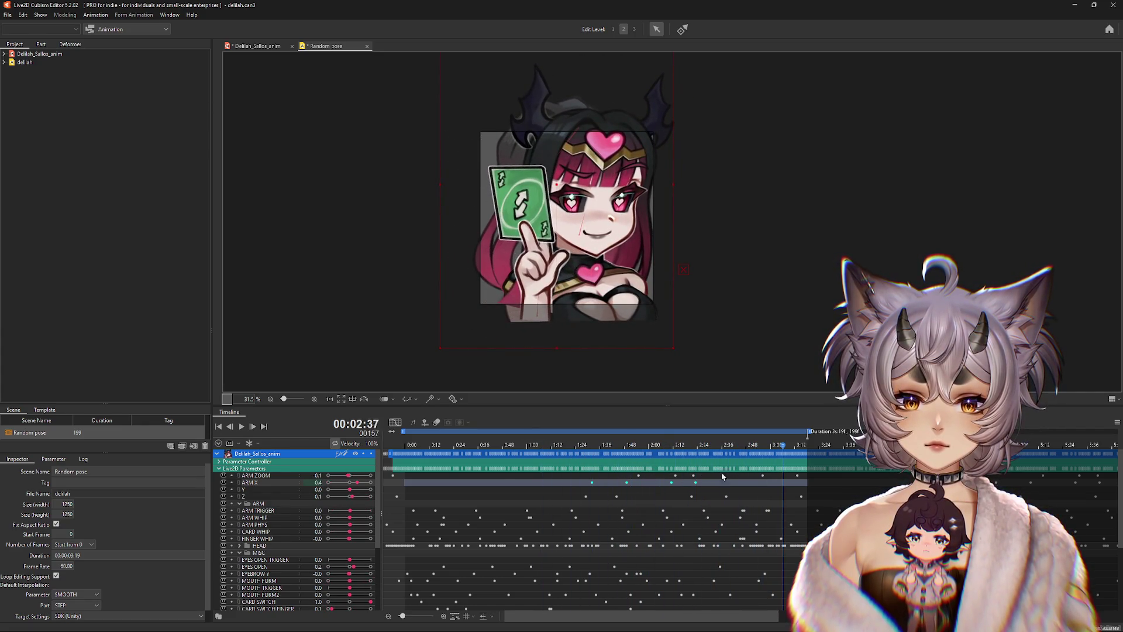
pyautogui.click(241, 428)
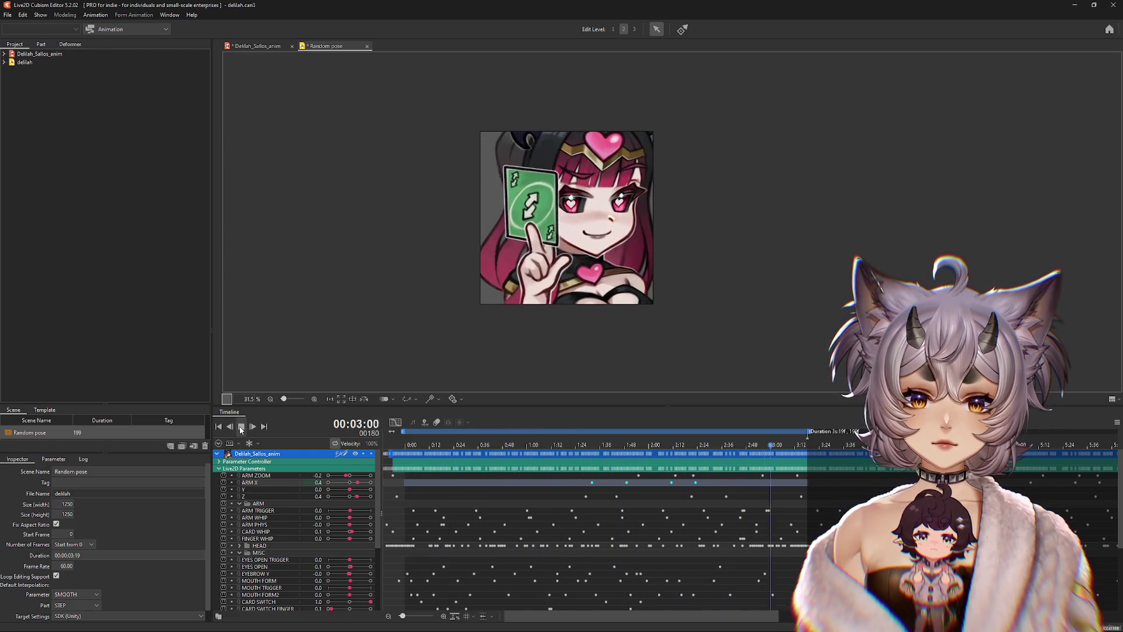
# Step: Reduce the ARM ZOOM key near 2:22–2:30 from 0.6 to 0.3 and replay
pyautogui.click(241, 428)
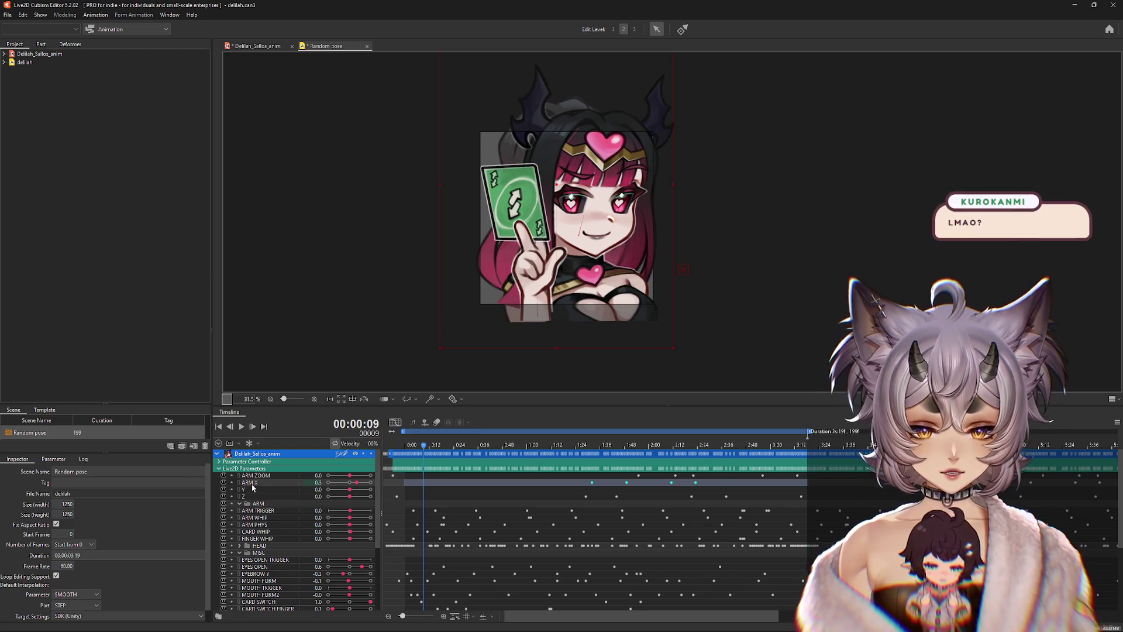
pyautogui.moveTo(429, 449); pyautogui.dragTo(726, 469)
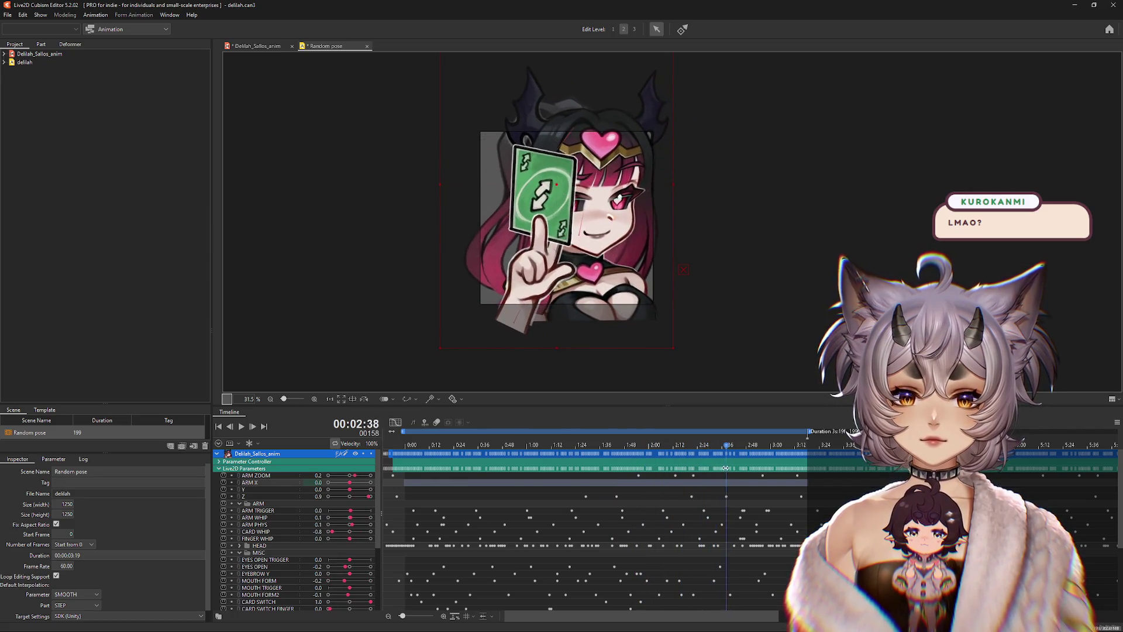
pyautogui.click(267, 477)
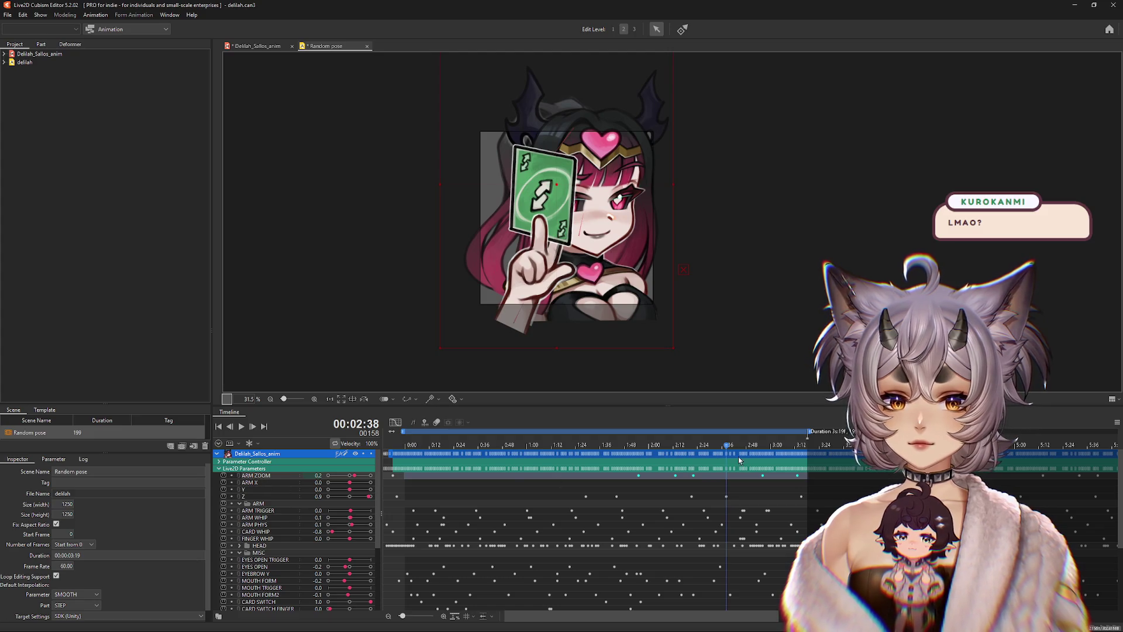
pyautogui.moveTo(699, 478)
pyautogui.mouseDown()
pyautogui.moveTo(664, 465)
pyautogui.moveTo(674, 451)
pyautogui.moveTo(769, 467)
pyautogui.moveTo(677, 465)
pyautogui.moveTo(711, 467)
pyautogui.mouseUp()
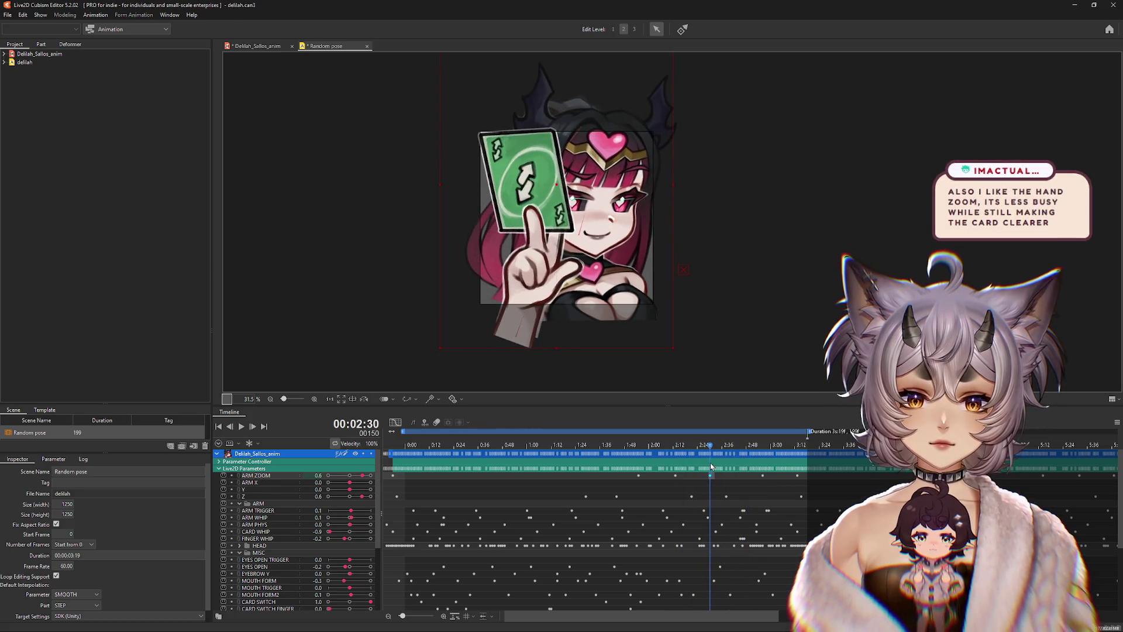
pyautogui.moveTo(363, 478); pyautogui.dragTo(357, 478)
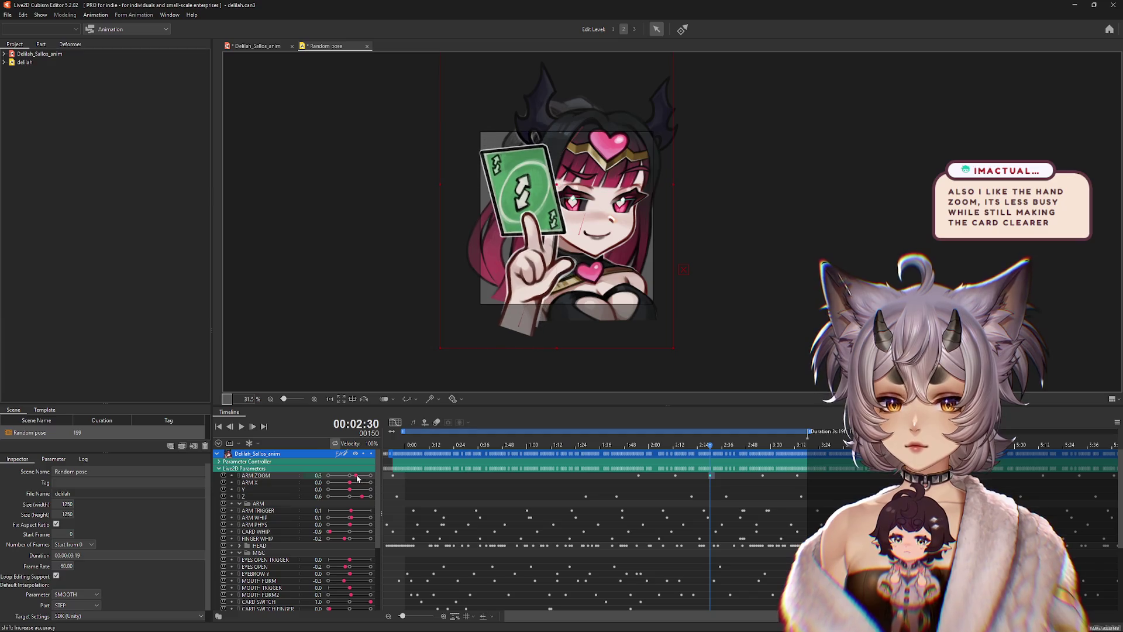
pyautogui.moveTo(710, 459)
pyautogui.mouseDown()
pyautogui.moveTo(650, 459)
pyautogui.moveTo(773, 466)
pyautogui.moveTo(291, 437)
pyautogui.mouseUp()
pyautogui.click(241, 427)
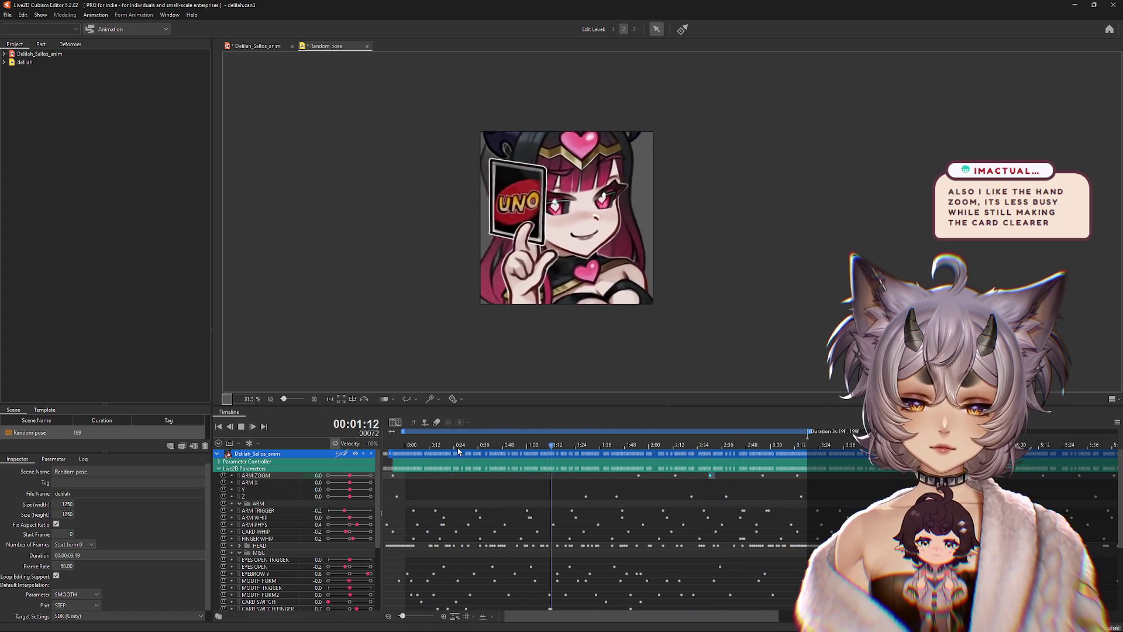
pyautogui.click(241, 426)
pyautogui.moveTo(632, 459); pyautogui.dragTo(764, 459)
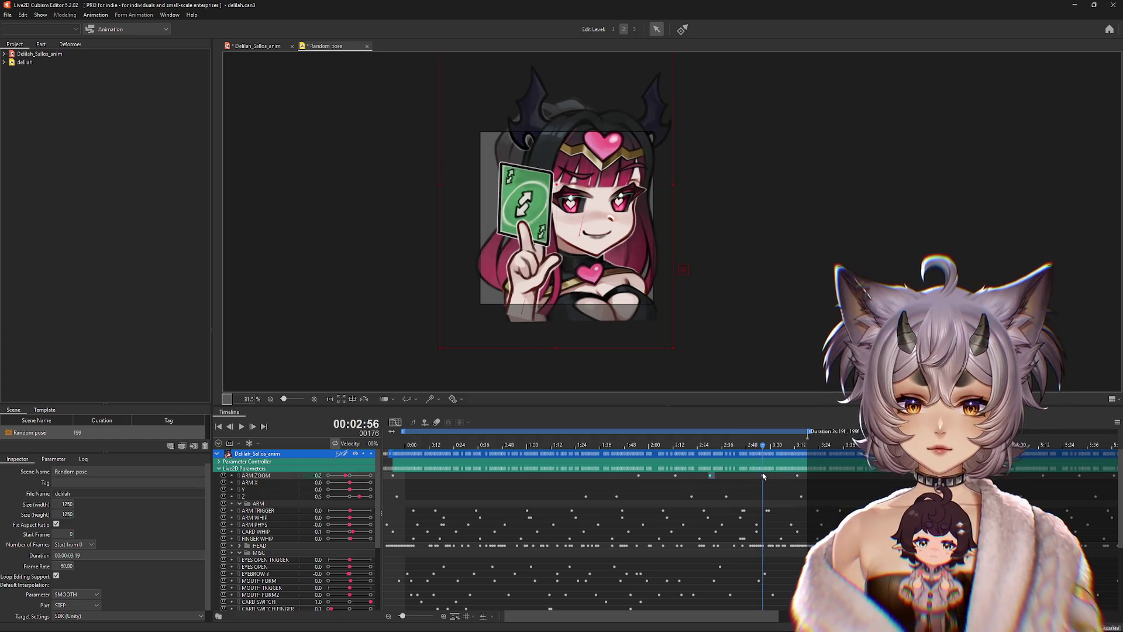
pyautogui.click(763, 476)
pyautogui.click(797, 476)
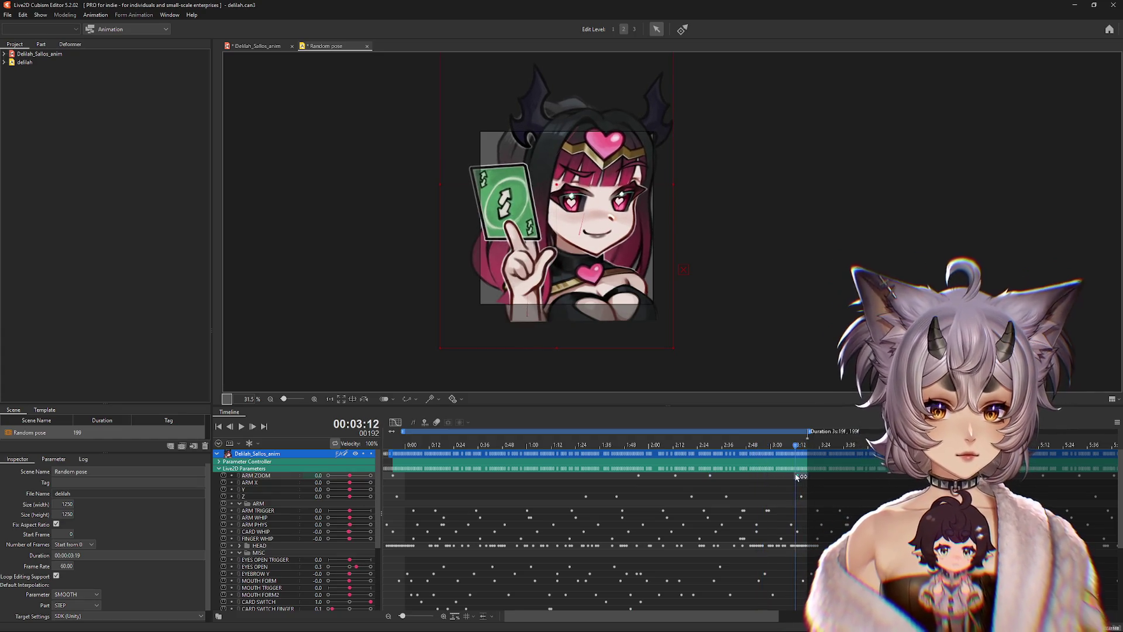
pyautogui.click(219, 426)
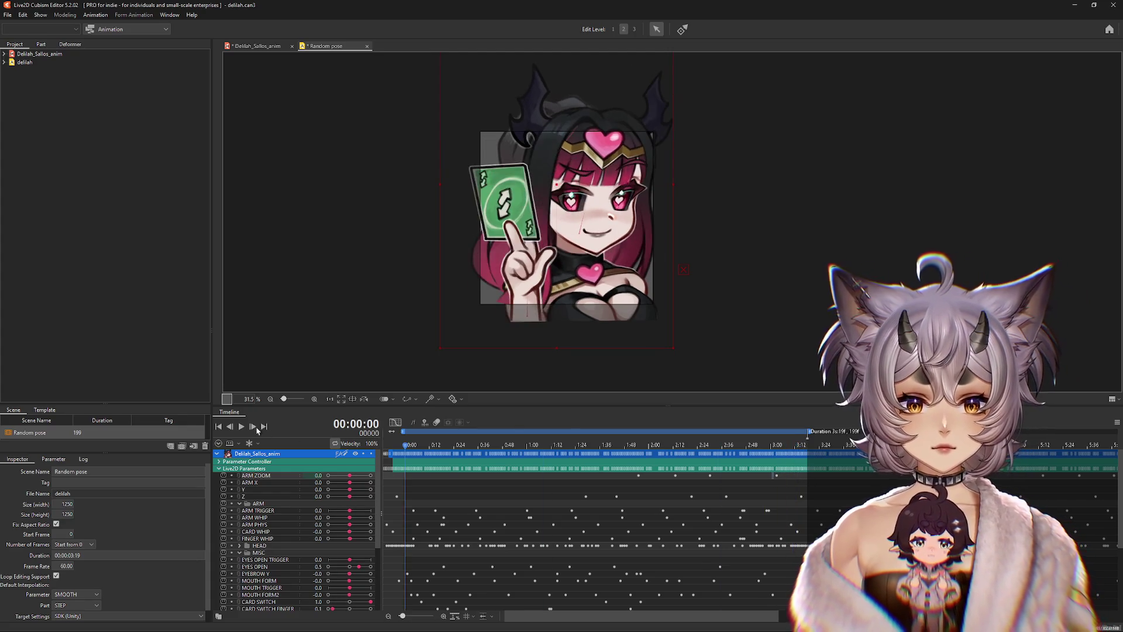
pyautogui.click(241, 427)
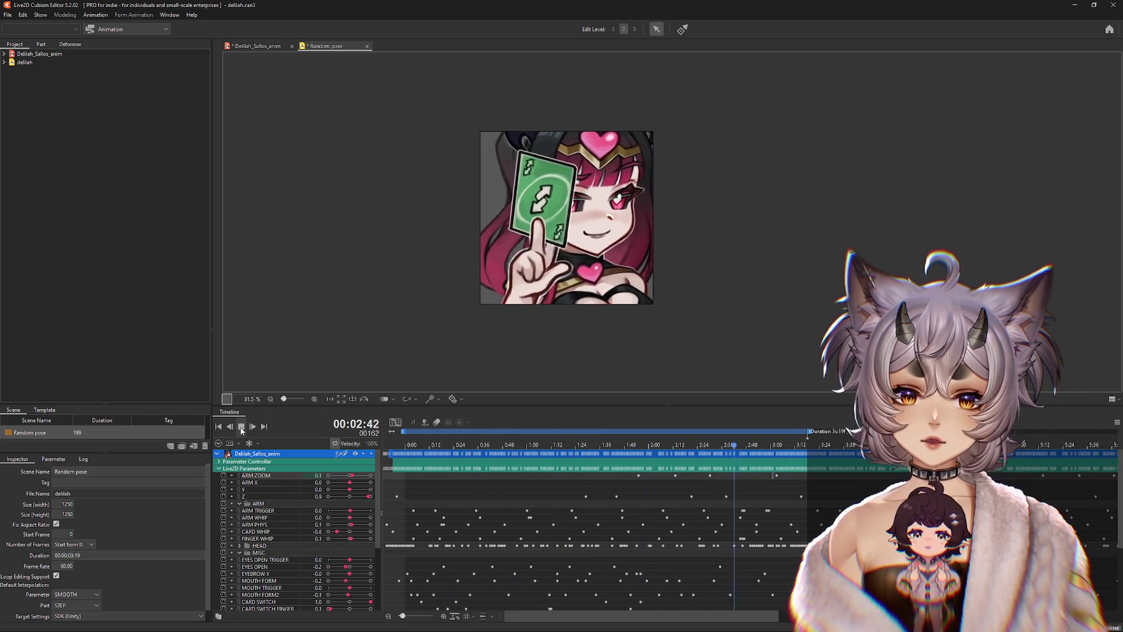
pyautogui.click(241, 428)
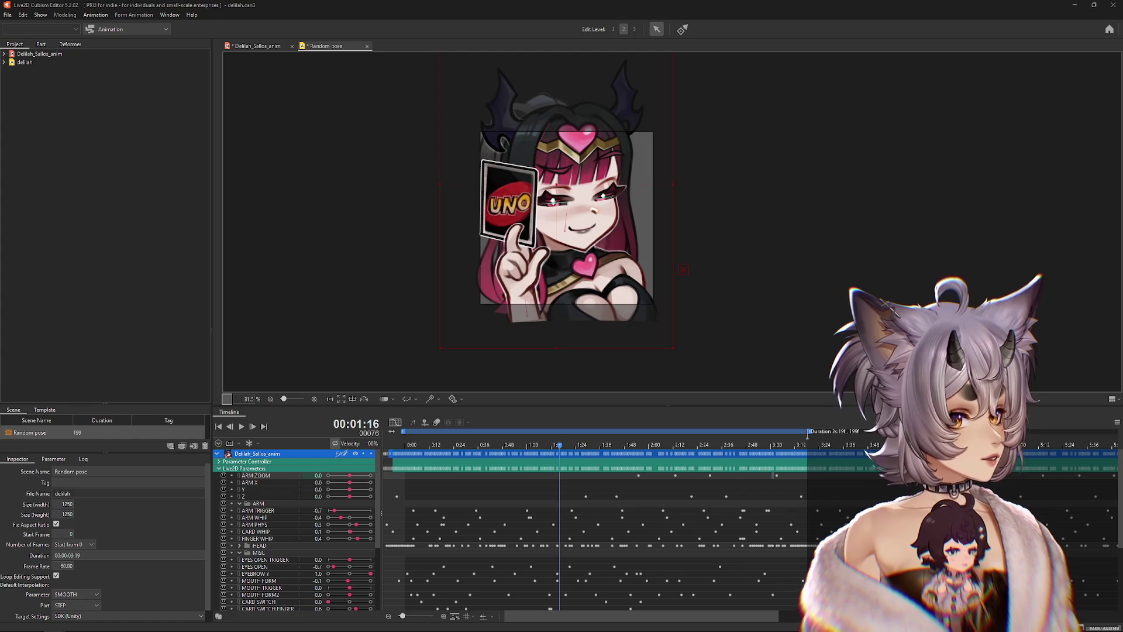
pyautogui.moveTo(1122, 19); pyautogui.dragTo(470, 53)
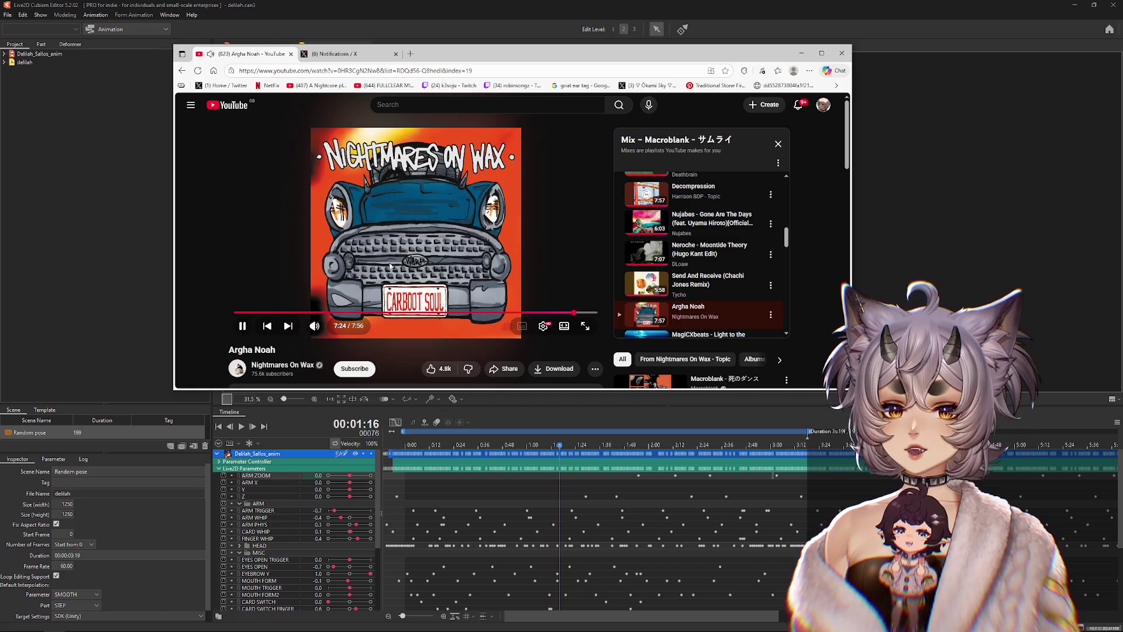
pyautogui.scroll(3, 699, 228)
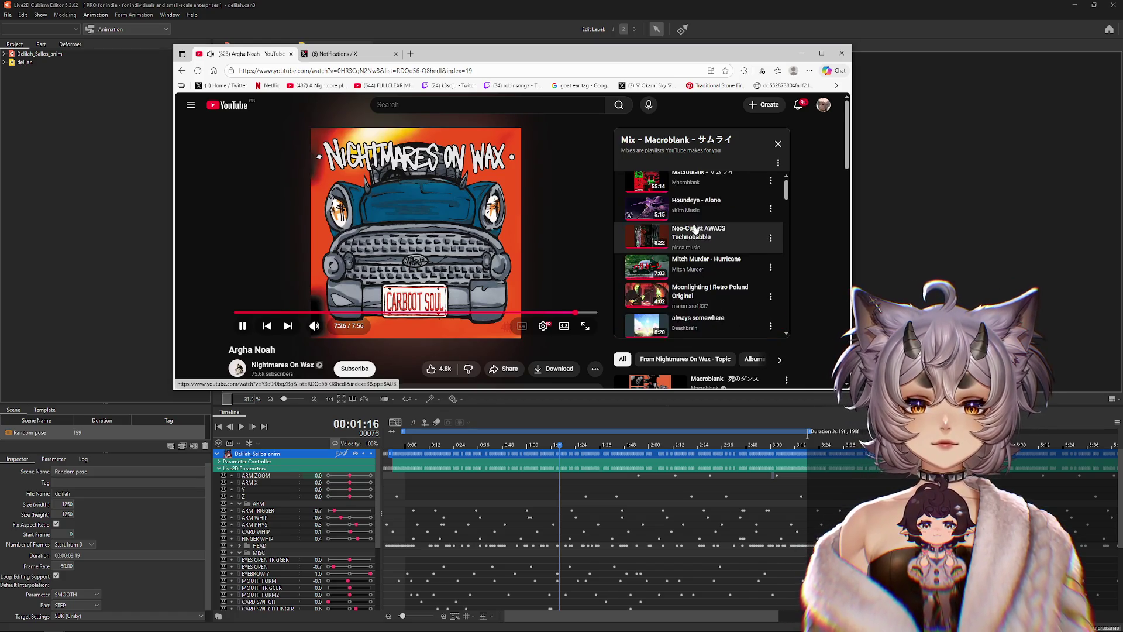
pyautogui.scroll(-8, 700, 227)
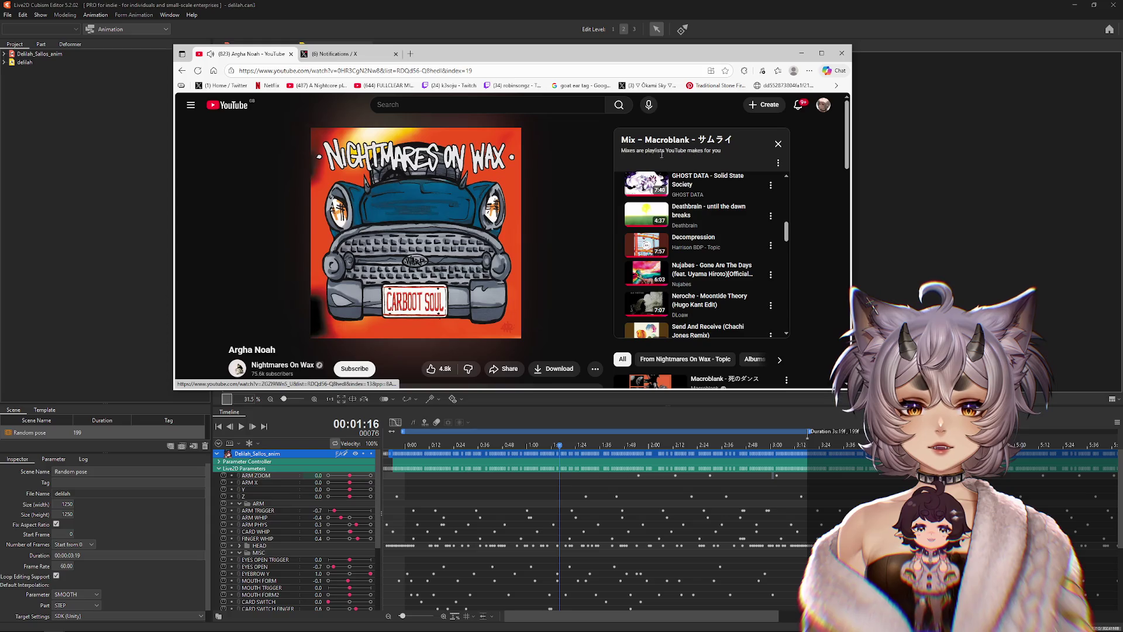
pyautogui.scroll(-10, 693, 215)
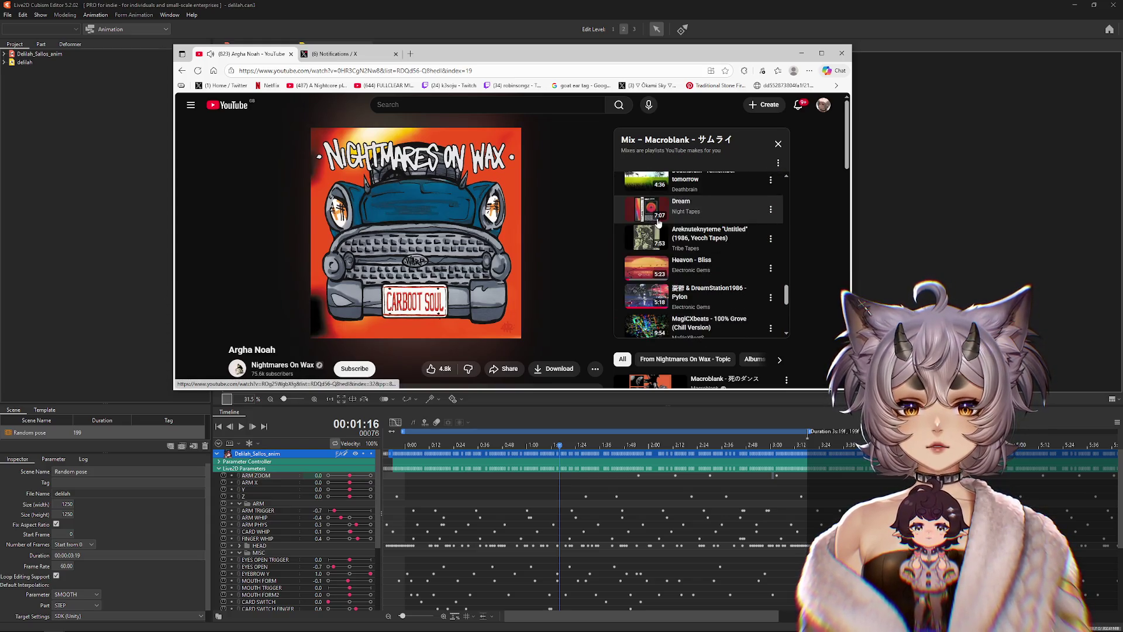
pyautogui.scroll(-5, 681, 229)
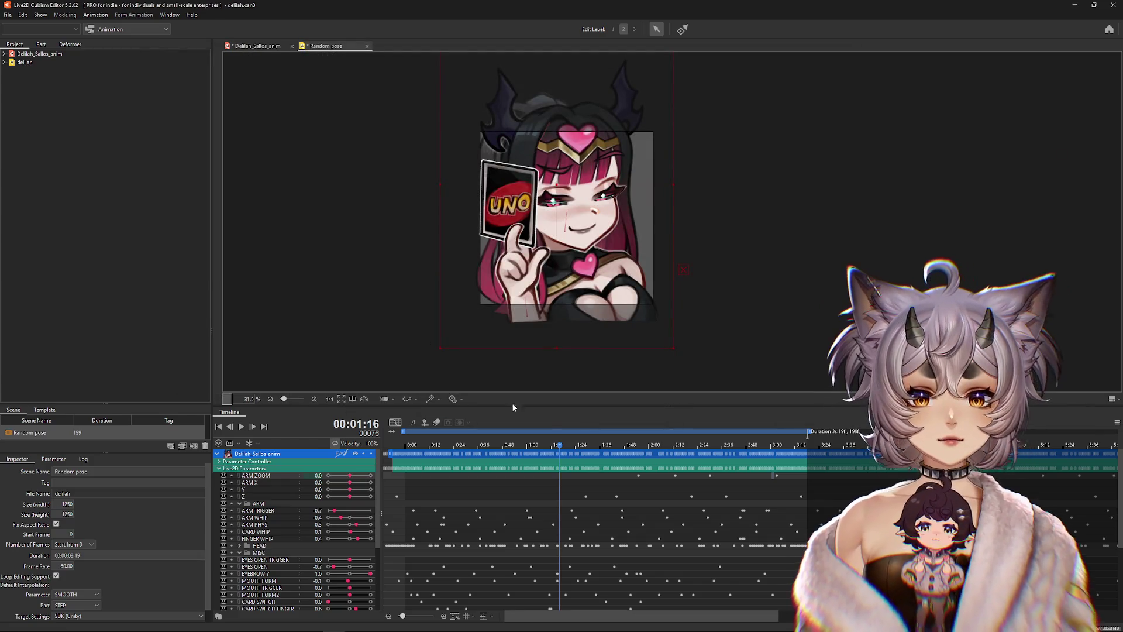
pyautogui.click(242, 426)
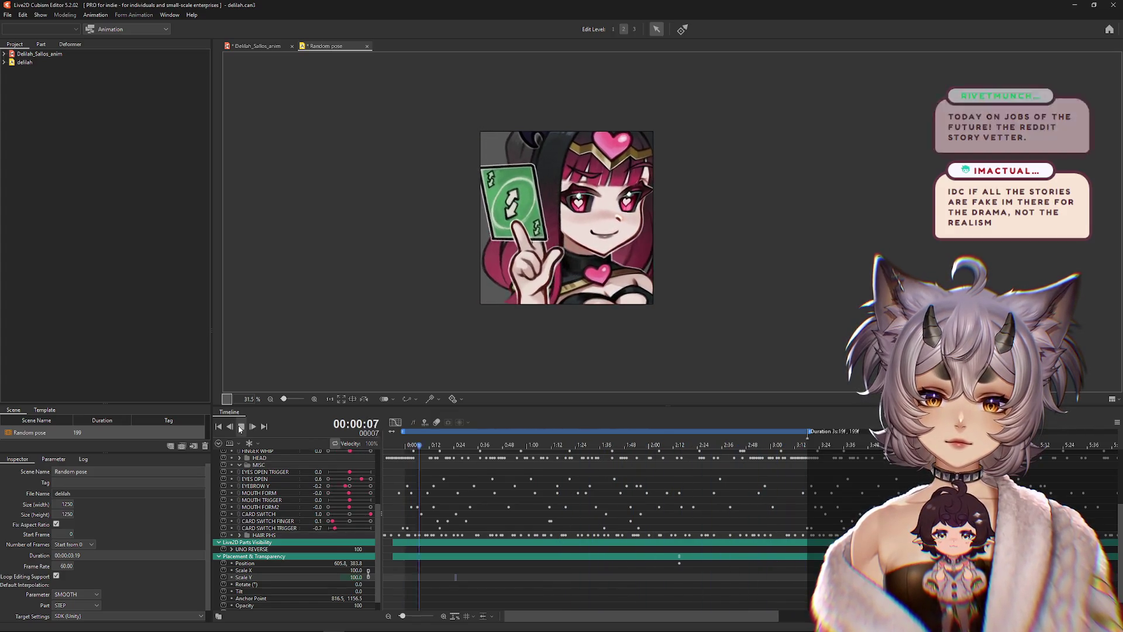
# Step: Stop playback, scrub to about 2:39, and key Z up from 0.1 to 0.2, then preview it
pyautogui.click(240, 429)
pyautogui.scroll(5, 412, 460)
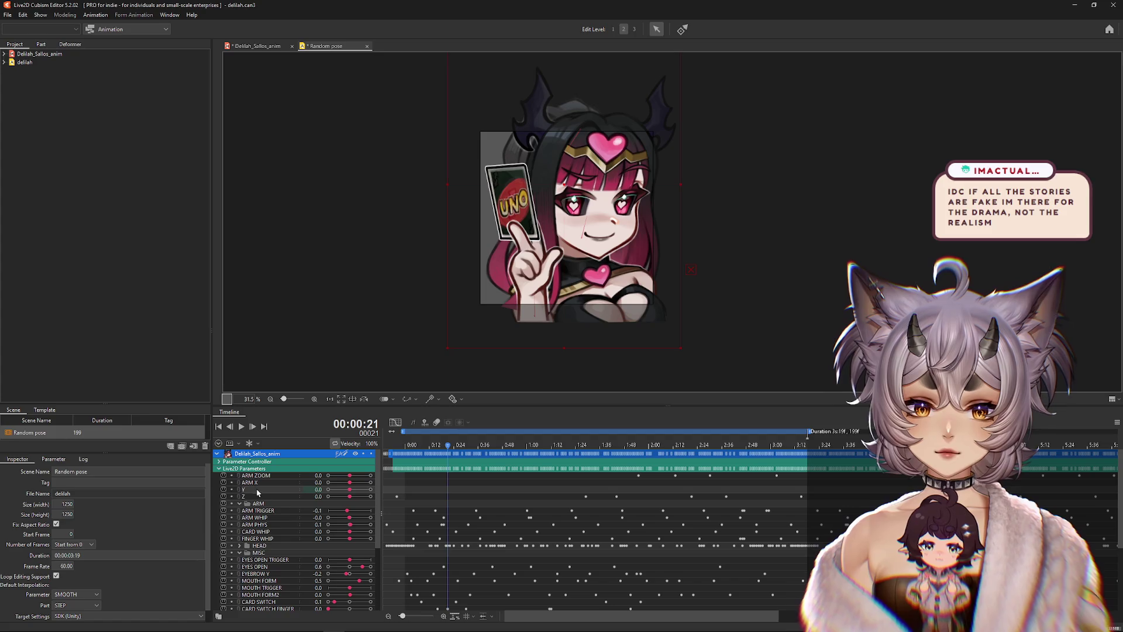
pyautogui.click(259, 494)
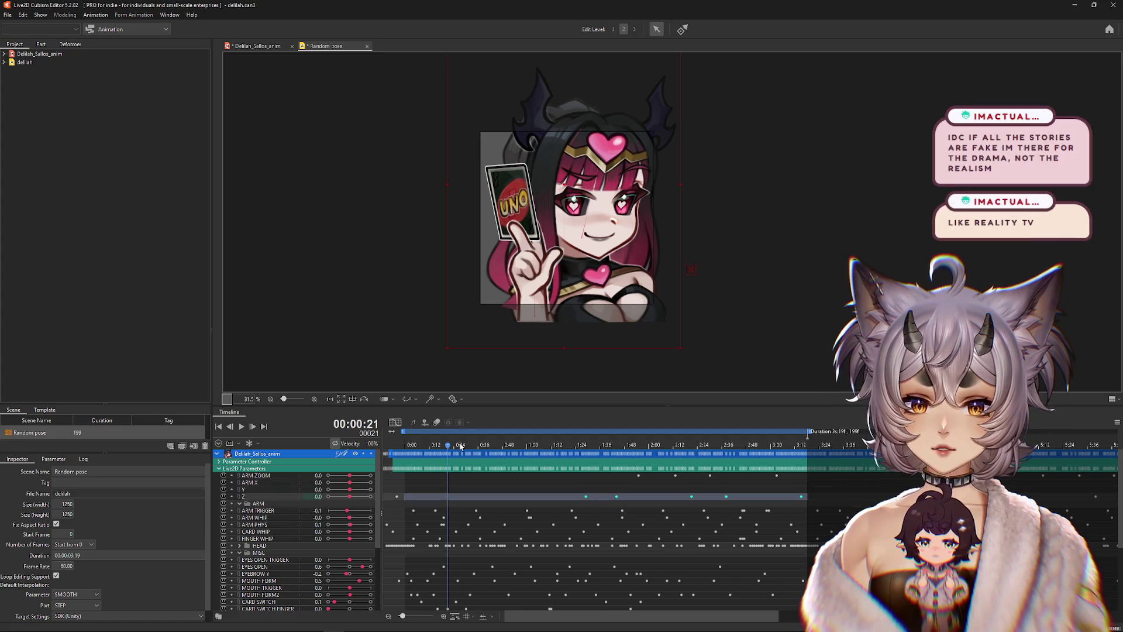
pyautogui.click(465, 448)
pyautogui.moveTo(468, 452)
pyautogui.mouseDown()
pyautogui.moveTo(726, 479)
pyautogui.moveTo(618, 474)
pyautogui.moveTo(746, 474)
pyautogui.moveTo(622, 475)
pyautogui.moveTo(787, 479)
pyautogui.moveTo(710, 483)
pyautogui.moveTo(730, 483)
pyautogui.mouseUp()
pyautogui.click(726, 496)
pyautogui.moveTo(353, 500); pyautogui.dragTo(354, 497)
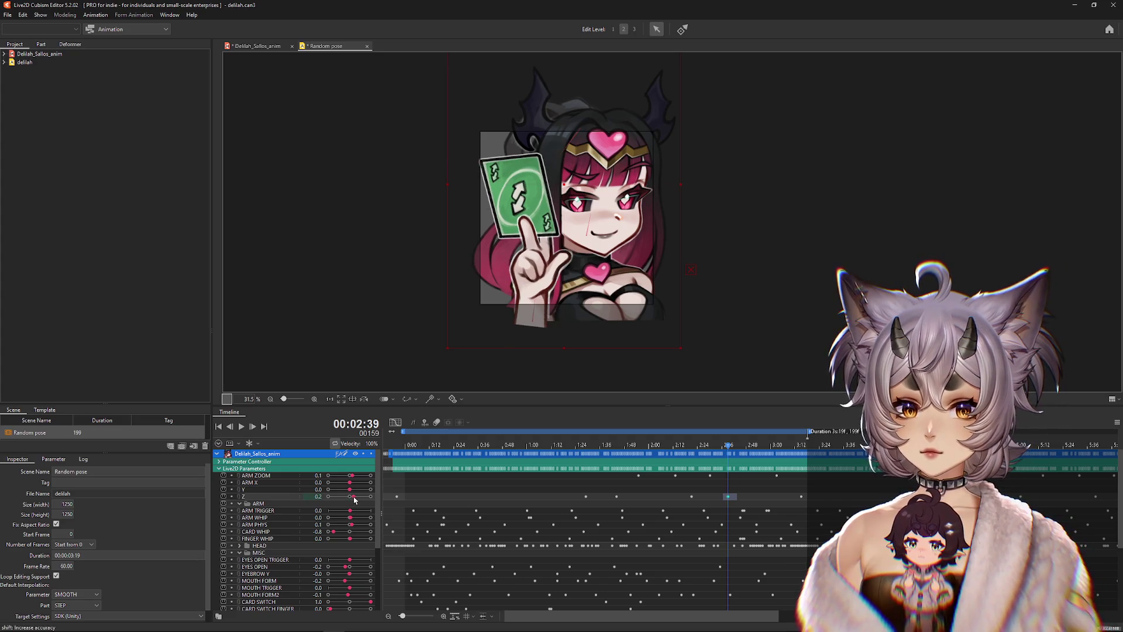
pyautogui.moveTo(725, 467)
pyautogui.mouseDown()
pyautogui.moveTo(694, 471)
pyautogui.moveTo(802, 477)
pyautogui.moveTo(393, 478)
pyautogui.mouseUp()
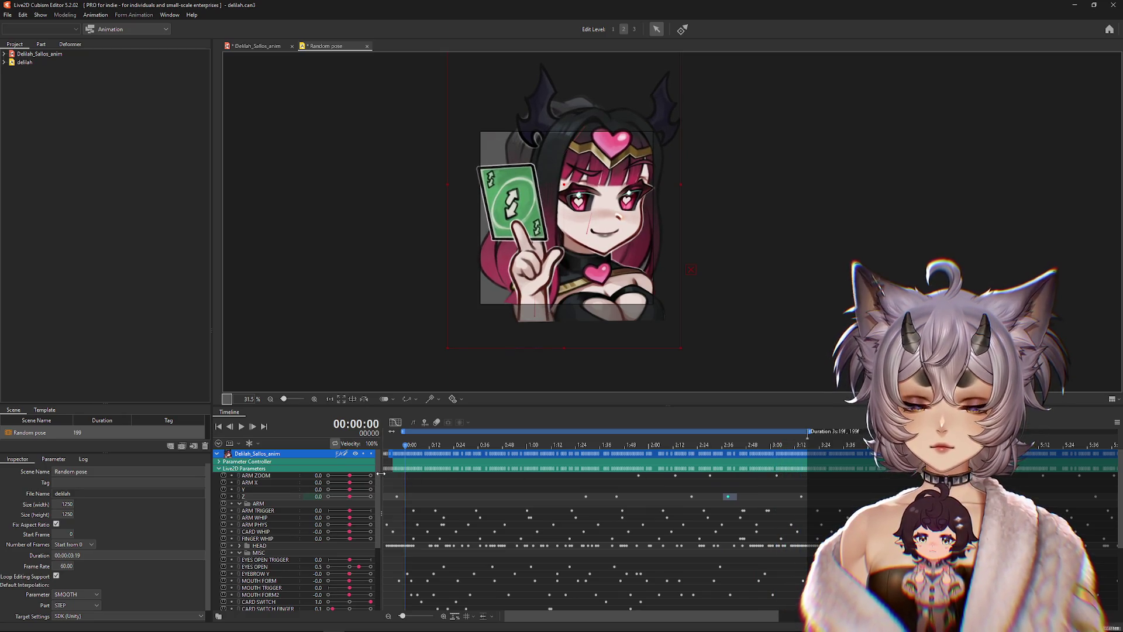
pyautogui.click(242, 428)
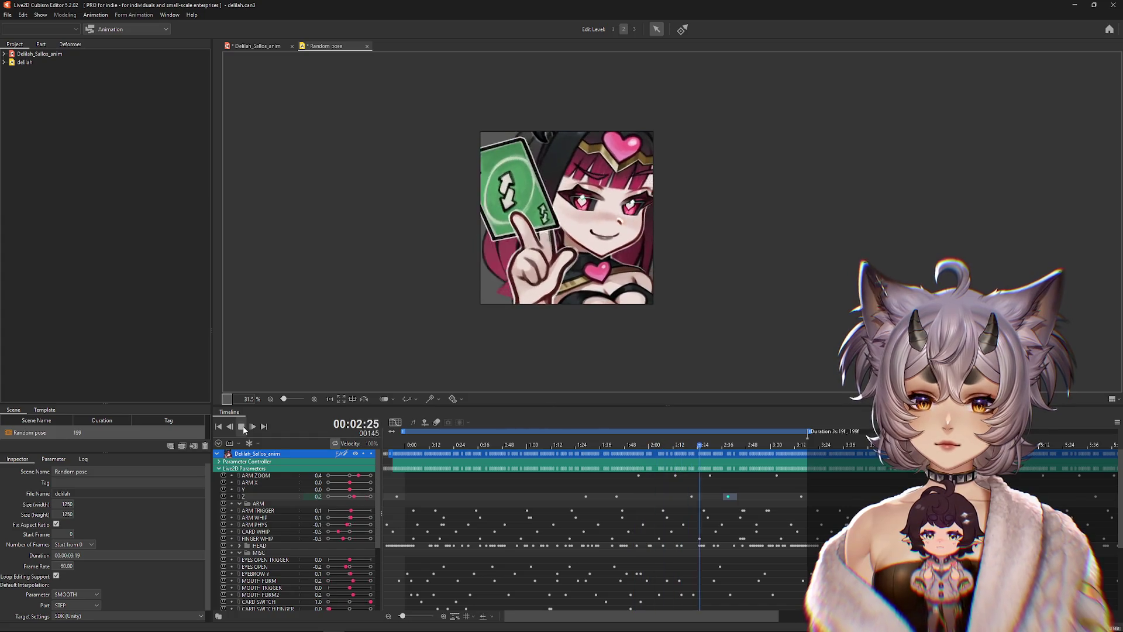
# Step: Scrub the timeline between 1:30 and 3:20 to inspect the Z keyframe poses
pyautogui.moveTo(503, 460); pyautogui.dragTo(748, 463)
pyautogui.moveTo(785, 502); pyautogui.dragTo(813, 502)
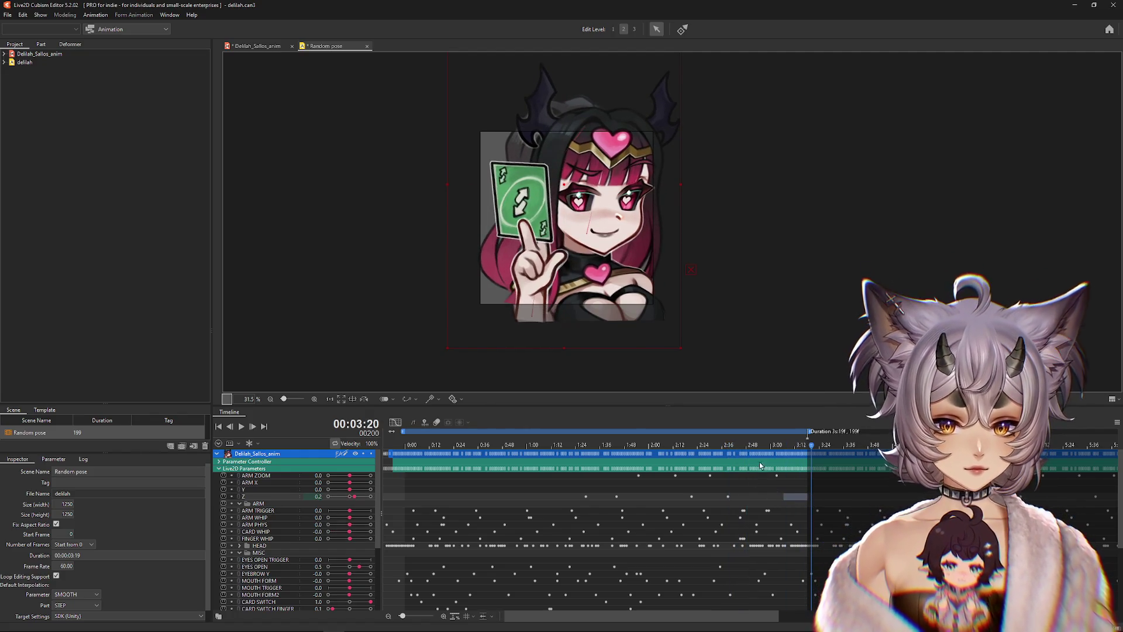
pyautogui.moveTo(778, 452)
pyautogui.mouseDown()
pyautogui.moveTo(653, 462)
pyautogui.moveTo(741, 468)
pyautogui.moveTo(687, 465)
pyautogui.moveTo(727, 474)
pyautogui.mouseUp()
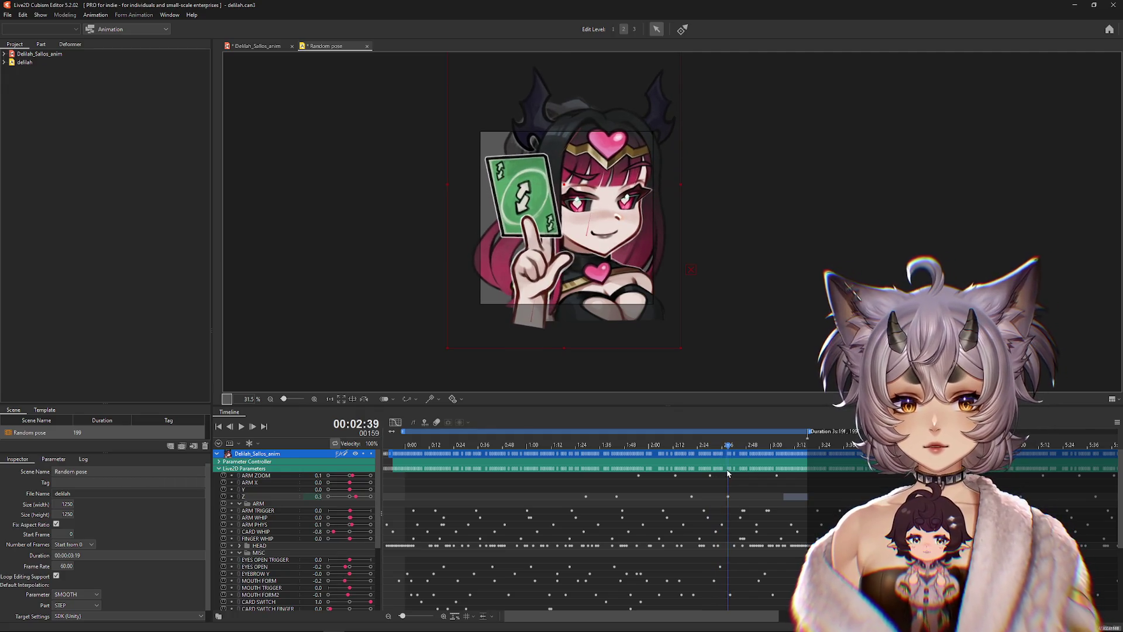
pyautogui.moveTo(727, 462)
pyautogui.mouseDown()
pyautogui.moveTo(786, 461)
pyautogui.moveTo(692, 461)
pyautogui.moveTo(800, 480)
pyautogui.moveTo(791, 501)
pyautogui.moveTo(801, 501)
pyautogui.moveTo(788, 500)
pyautogui.moveTo(804, 501)
pyautogui.mouseUp()
# Step: Review the opening frames 0 to 11, then show the selected Z keyframes as curves
pyautogui.click(407, 462)
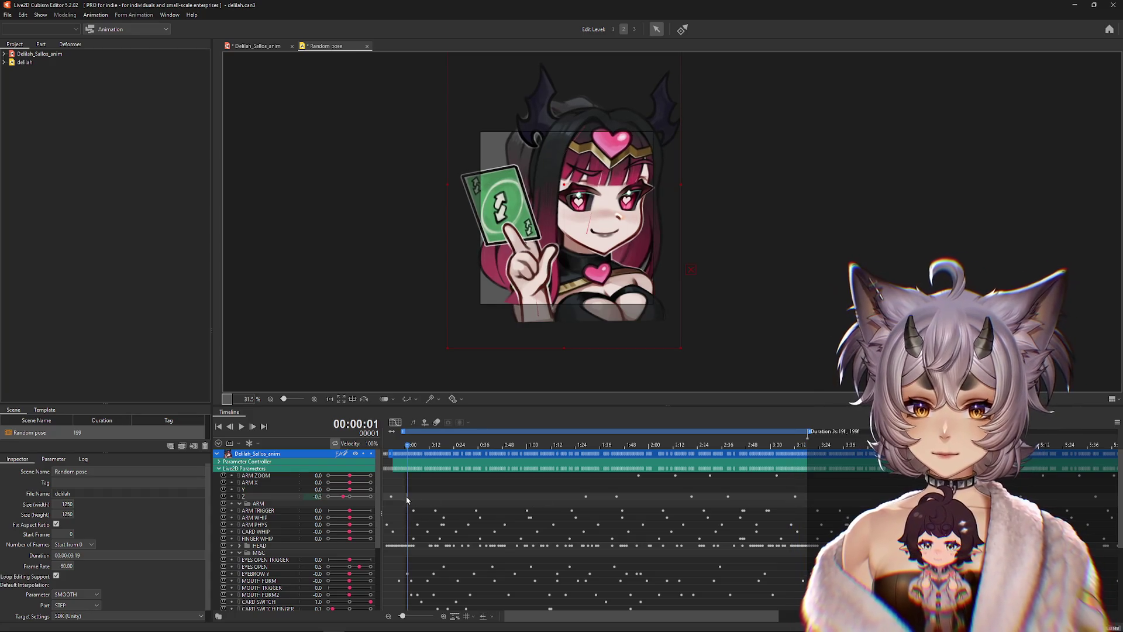
pyautogui.moveTo(417, 466)
pyautogui.mouseDown()
pyautogui.moveTo(439, 459)
pyautogui.moveTo(411, 452)
pyautogui.mouseUp()
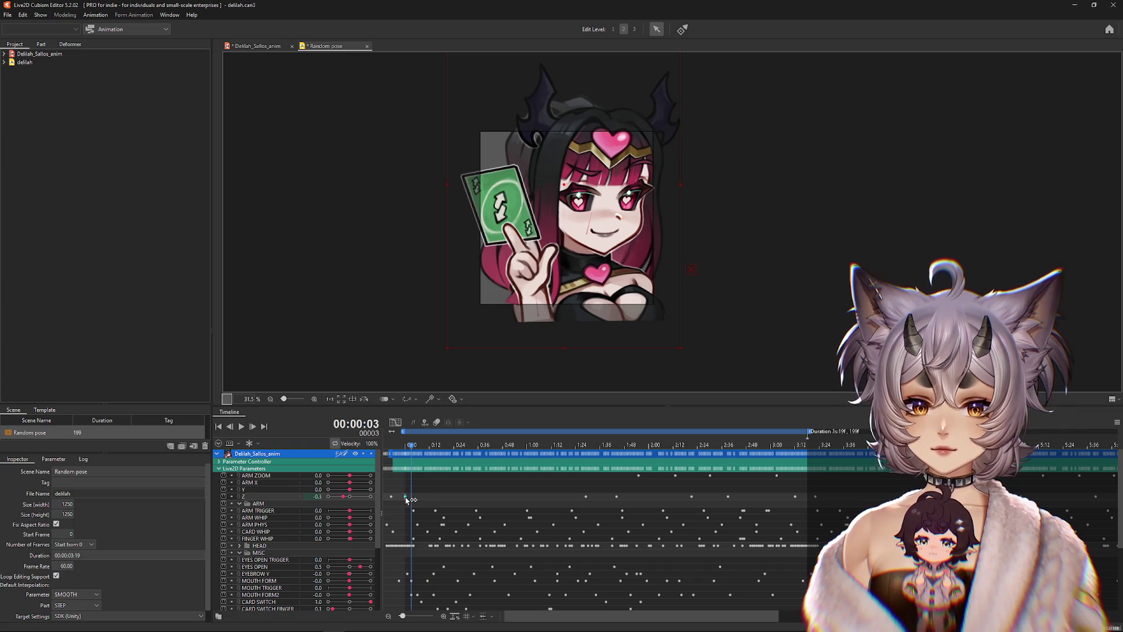
pyautogui.moveTo(413, 451)
pyautogui.mouseDown()
pyautogui.moveTo(430, 455)
pyautogui.moveTo(412, 462)
pyautogui.mouseUp()
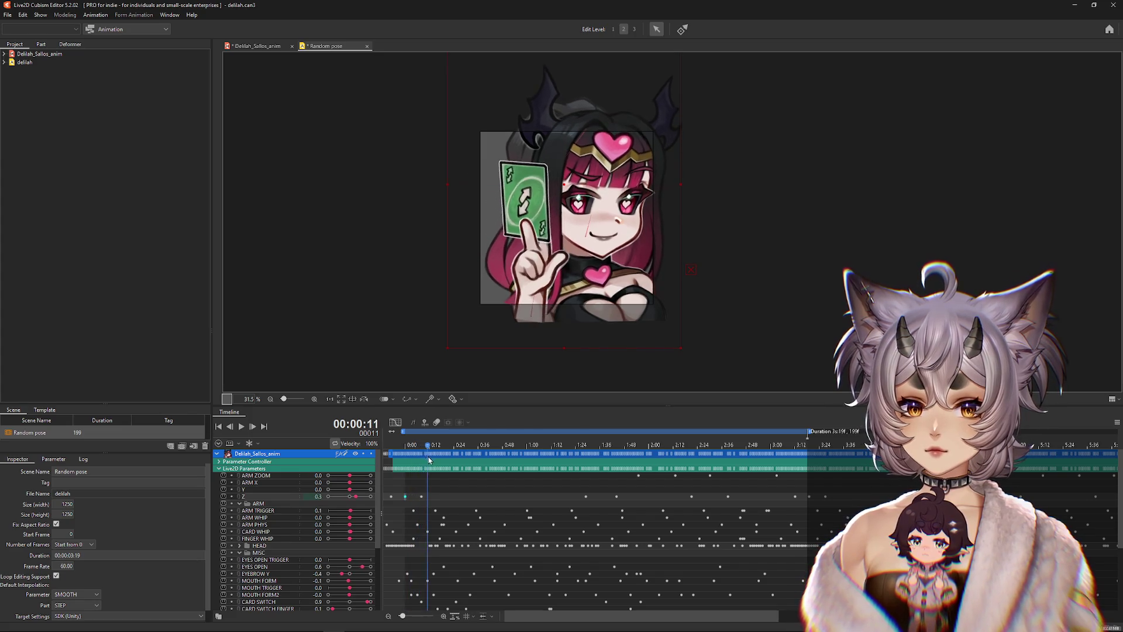
pyautogui.press('Right')
pyautogui.press('Right')
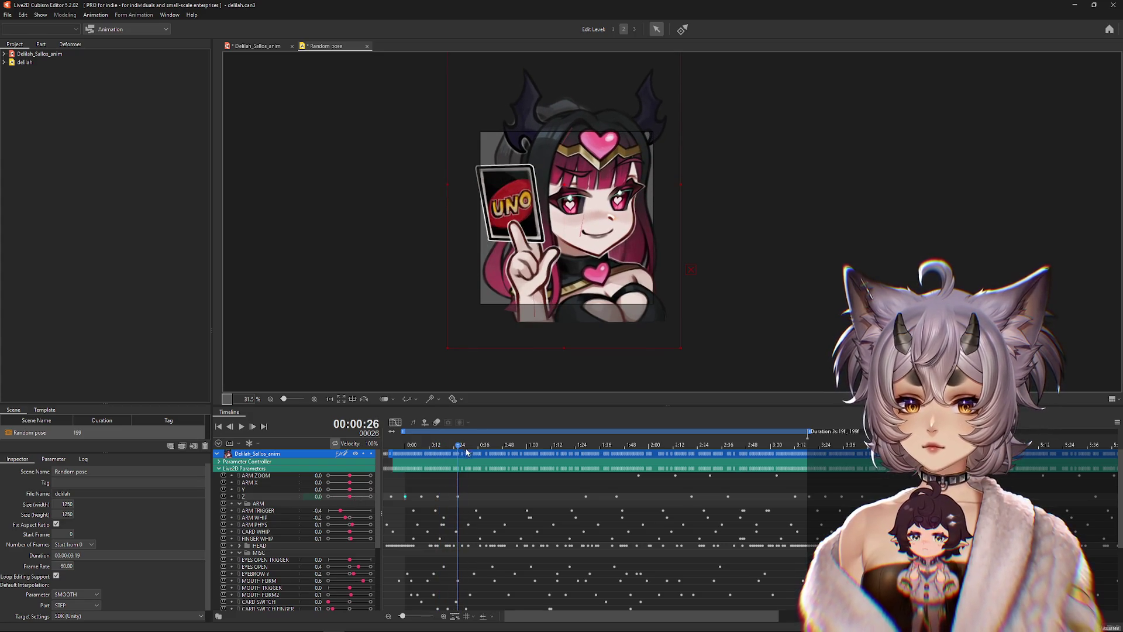
pyautogui.moveTo(451, 463)
pyautogui.mouseDown()
pyautogui.moveTo(471, 463)
pyautogui.moveTo(401, 464)
pyautogui.mouseUp()
pyautogui.click(240, 427)
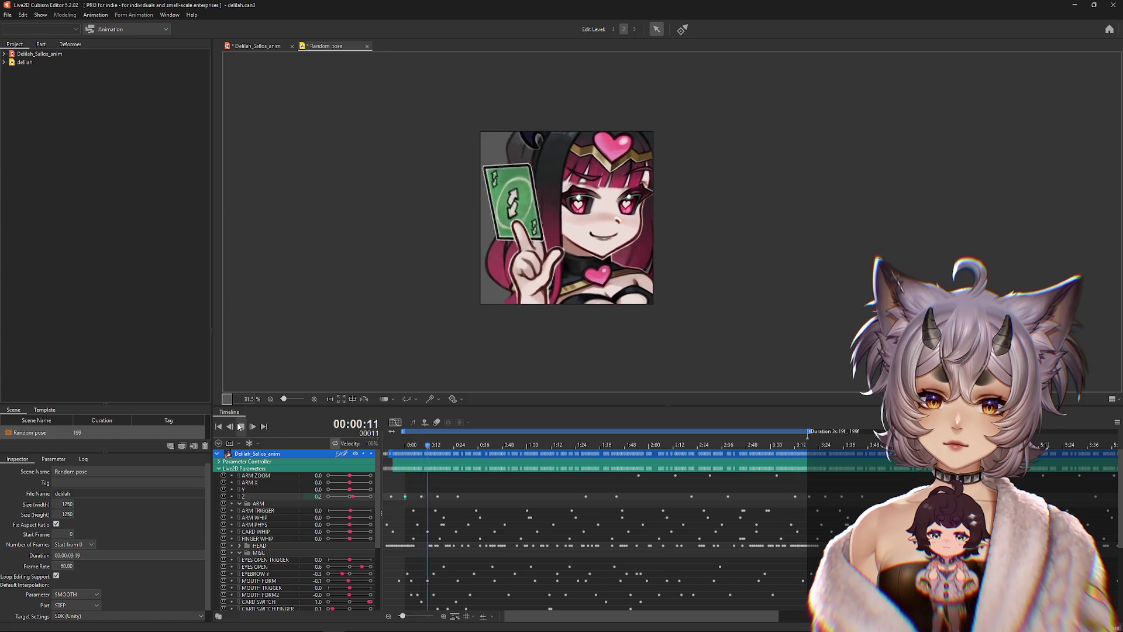
pyautogui.click(240, 426)
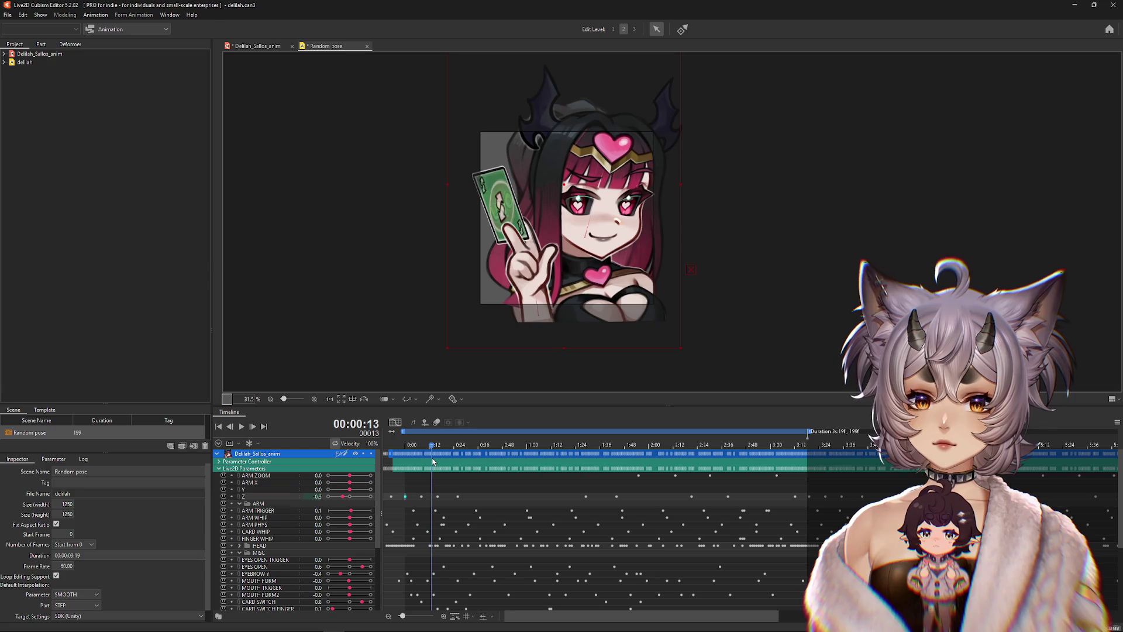
pyautogui.moveTo(435, 461); pyautogui.dragTo(410, 461)
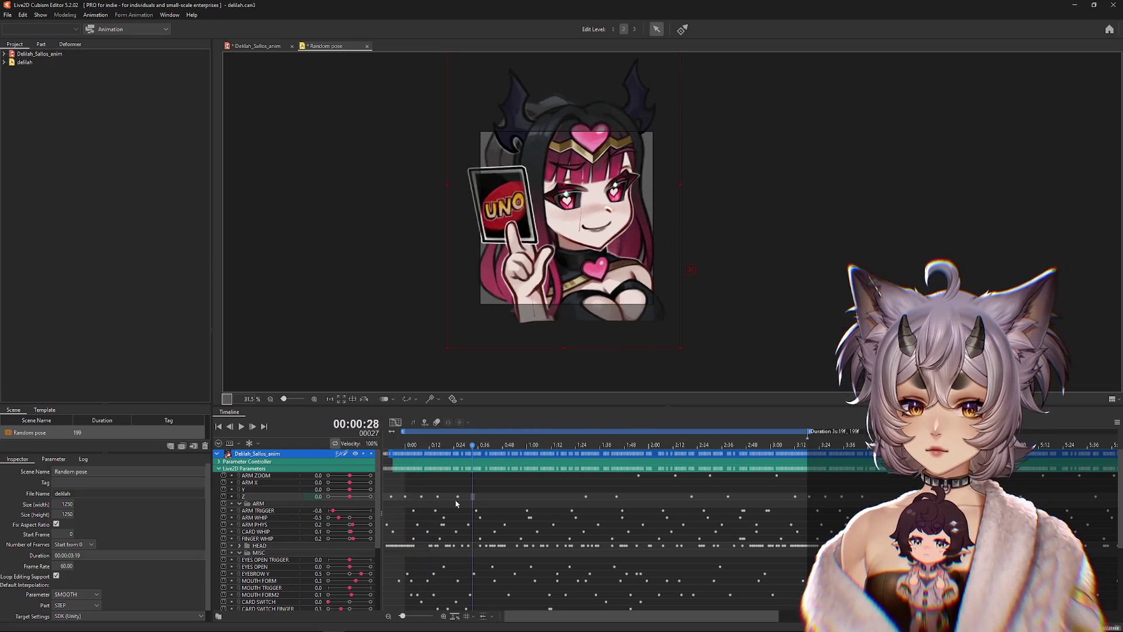
pyautogui.moveTo(475, 494); pyautogui.dragTo(403, 498)
pyautogui.click(395, 422)
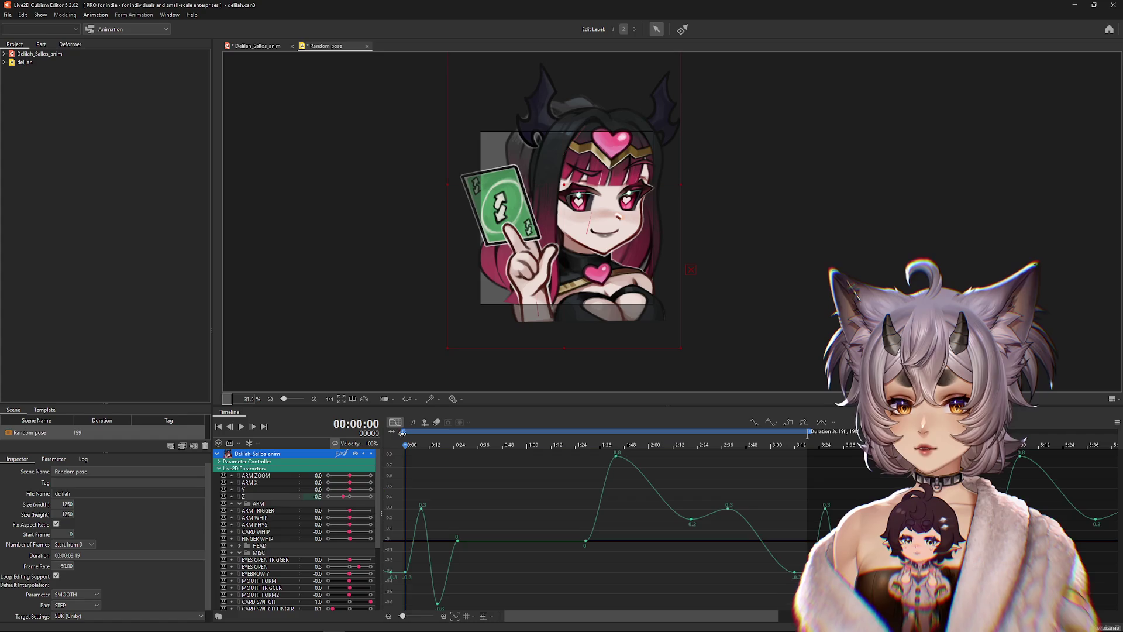
# Step: Drag the Z key at 0:08 down to 0.14 and the 0:16 key up to -0.35
pyautogui.moveTo(421, 508); pyautogui.dragTo(423, 530)
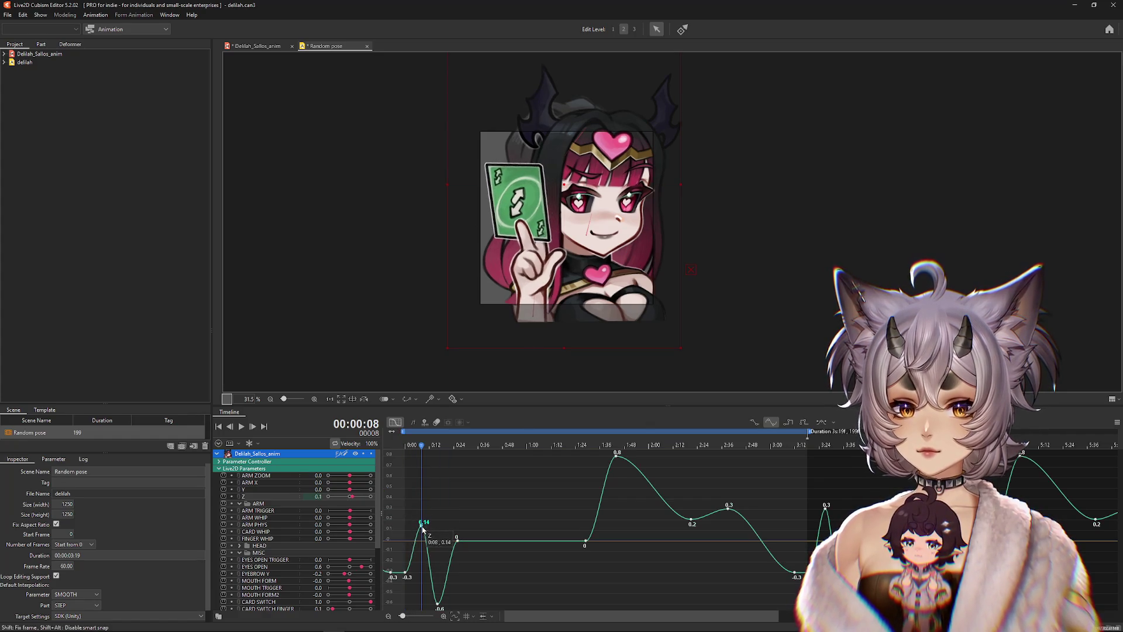
pyautogui.click(408, 573)
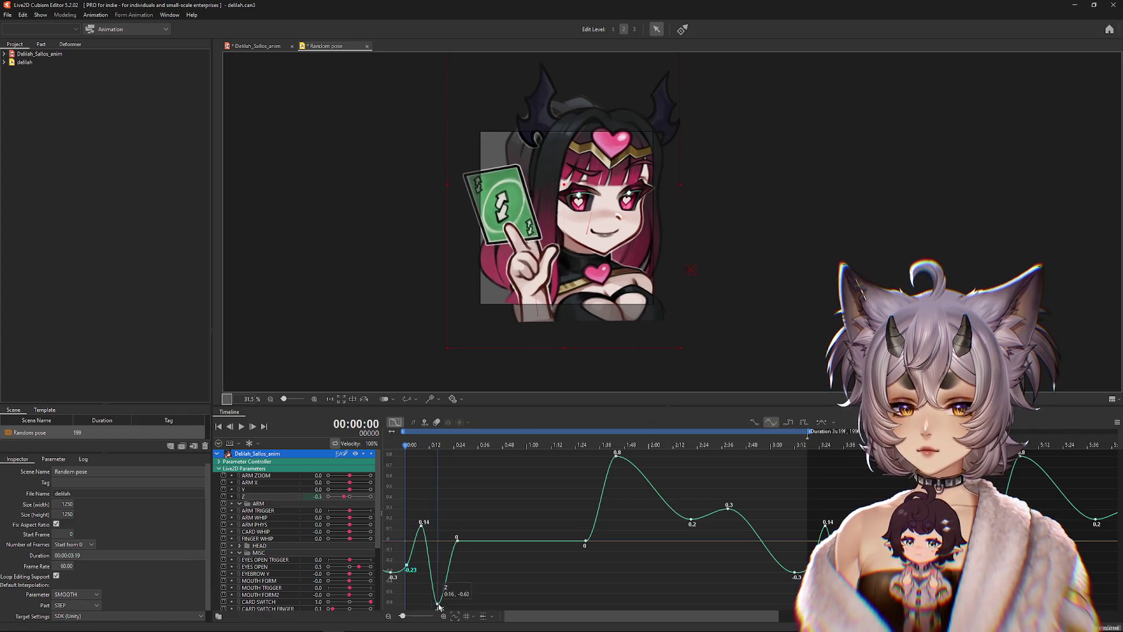
pyautogui.moveTo(439, 606); pyautogui.dragTo(440, 583)
pyautogui.click(409, 491)
pyautogui.click(409, 490)
pyautogui.moveTo(408, 450)
pyautogui.mouseDown()
pyautogui.moveTo(434, 458)
pyautogui.moveTo(410, 469)
pyautogui.moveTo(431, 468)
pyautogui.mouseUp()
pyautogui.click(431, 562)
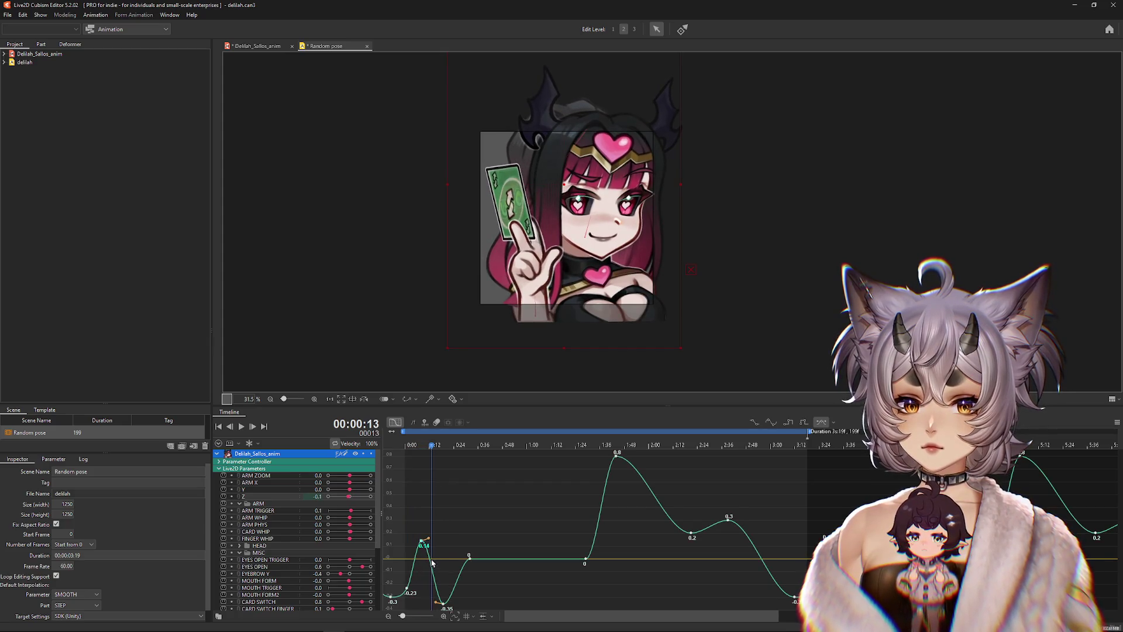
pyautogui.moveTo(440, 432)
pyautogui.mouseDown()
pyautogui.moveTo(412, 448)
pyautogui.moveTo(439, 464)
pyautogui.moveTo(385, 476)
pyautogui.moveTo(429, 452)
pyautogui.mouseUp()
pyautogui.click(261, 483)
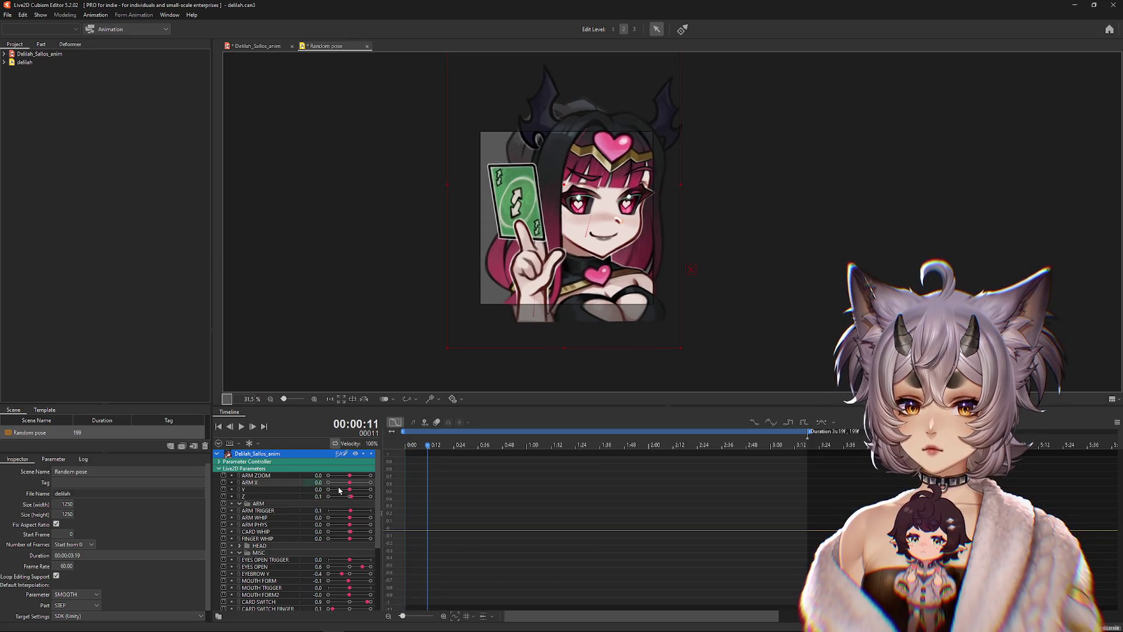
# Step: Key ARM X at 0.4, then -0.2, then 0.0 at frame 41, and preview the arm swing
pyautogui.moveTo(350, 483); pyautogui.dragTo(358, 482)
pyautogui.moveTo(428, 445)
pyautogui.mouseDown()
pyautogui.moveTo(405, 445)
pyautogui.moveTo(464, 466)
pyautogui.moveTo(423, 468)
pyautogui.moveTo(451, 471)
pyautogui.mouseUp()
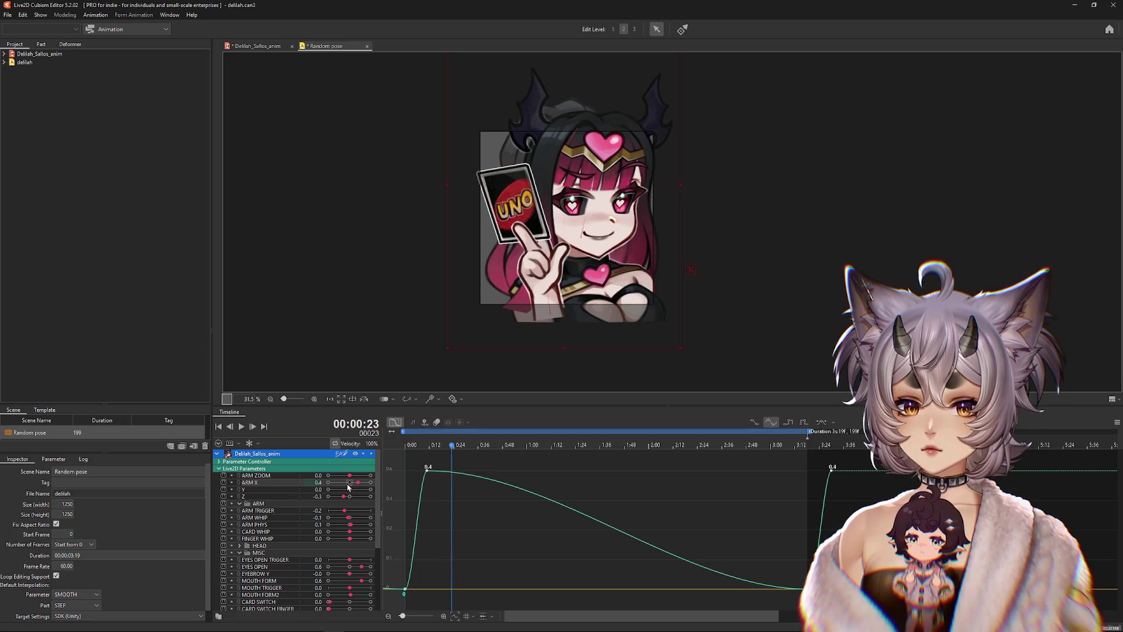
pyautogui.moveTo(348, 485); pyautogui.dragTo(346, 485)
pyautogui.moveTo(455, 452); pyautogui.dragTo(487, 452)
pyautogui.moveTo(346, 482); pyautogui.dragTo(349, 482)
pyautogui.moveTo(466, 451)
pyautogui.mouseDown()
pyautogui.moveTo(412, 453)
pyautogui.moveTo(473, 474)
pyautogui.moveTo(407, 468)
pyautogui.moveTo(420, 473)
pyautogui.moveTo(416, 456)
pyautogui.moveTo(320, 446)
pyautogui.mouseUp()
pyautogui.click(241, 428)
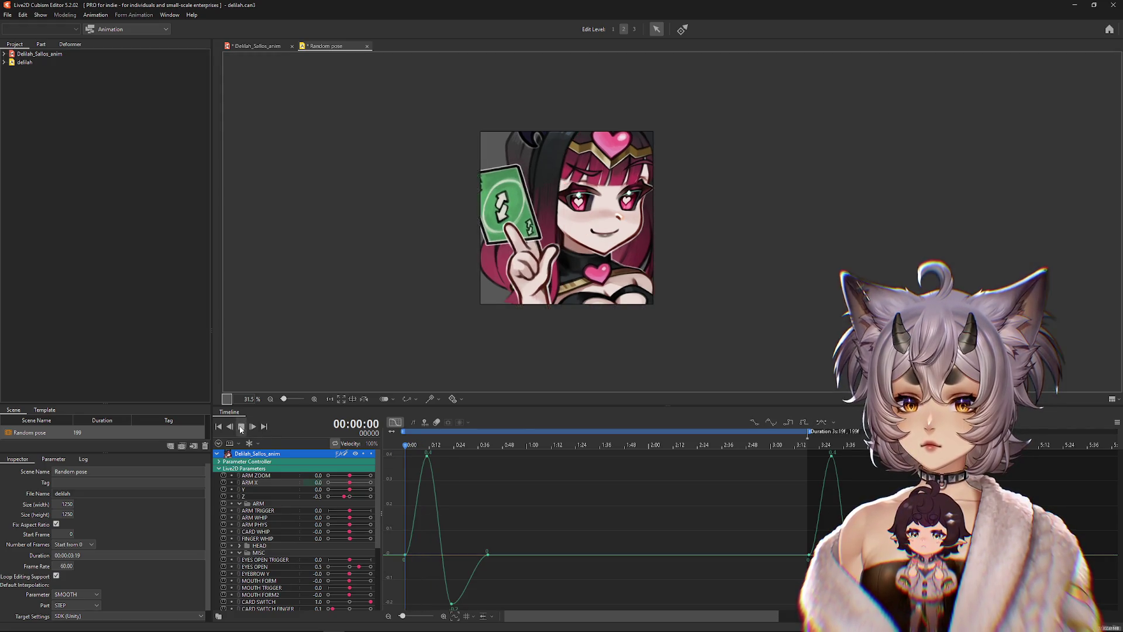
pyautogui.press('space')
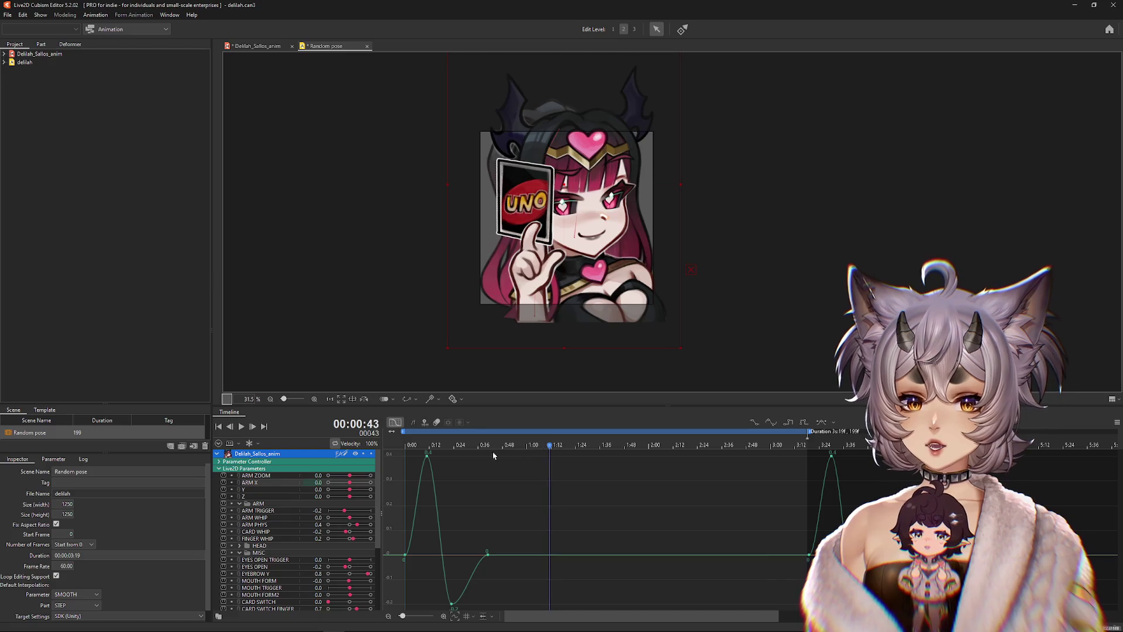
pyautogui.press('Home')
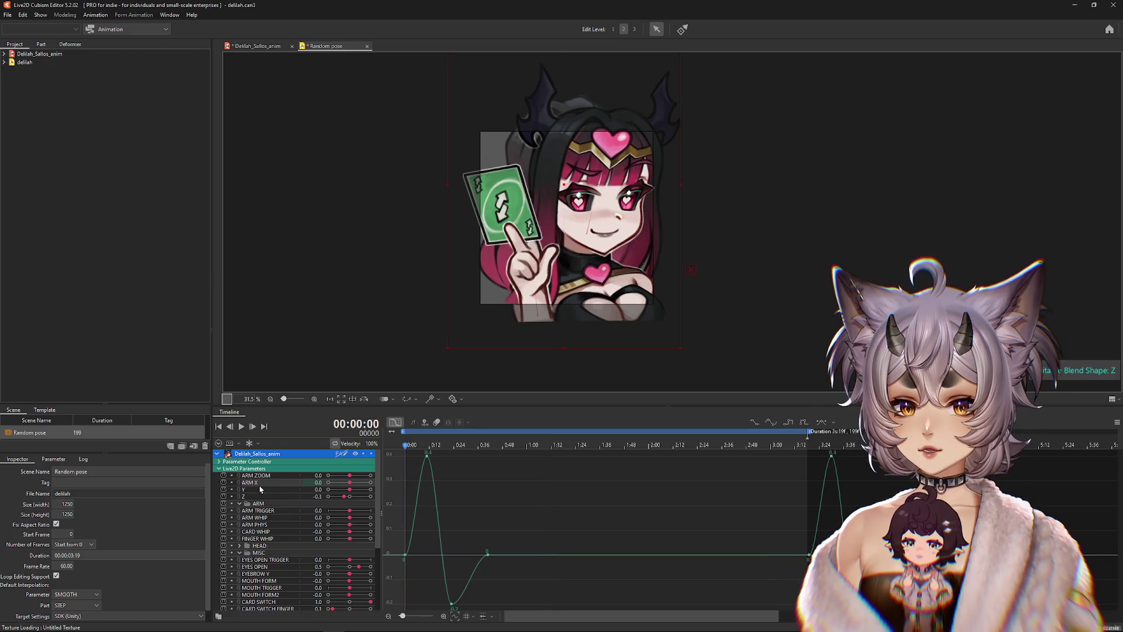
# Step: Box-select ARM X's early keys and scale them down so the peak drops to about 0.22
pyautogui.click(469, 478)
pyautogui.moveTo(401, 450); pyautogui.dragTo(493, 609)
pyautogui.moveTo(447, 451); pyautogui.dragTo(453, 534)
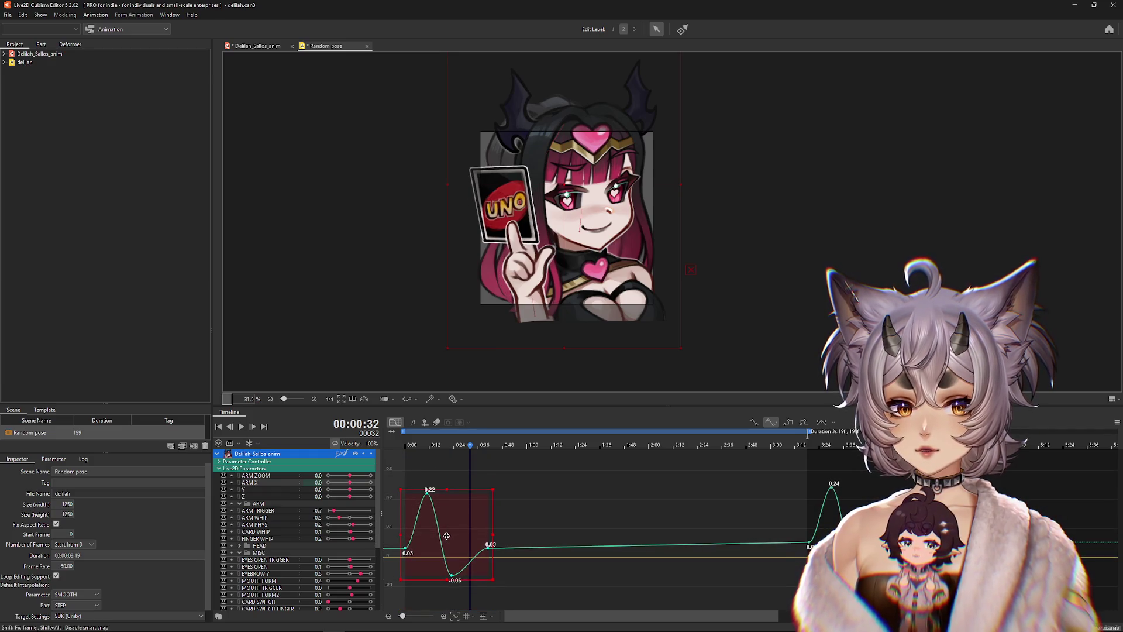
pyautogui.click(436, 466)
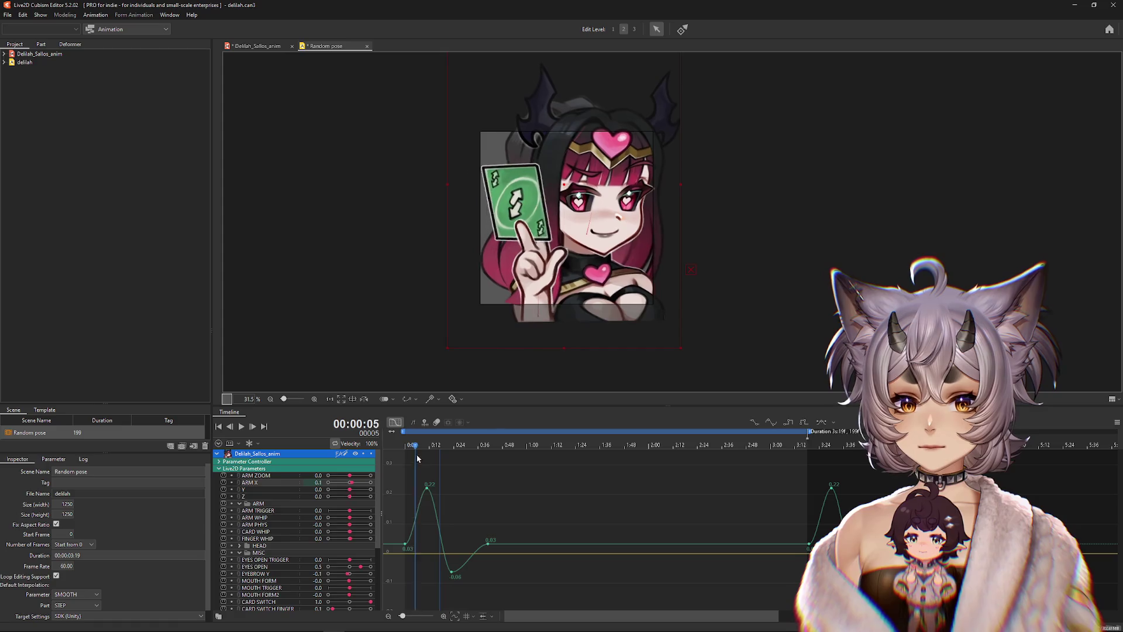
pyautogui.moveTo(441, 465); pyautogui.dragTo(473, 473)
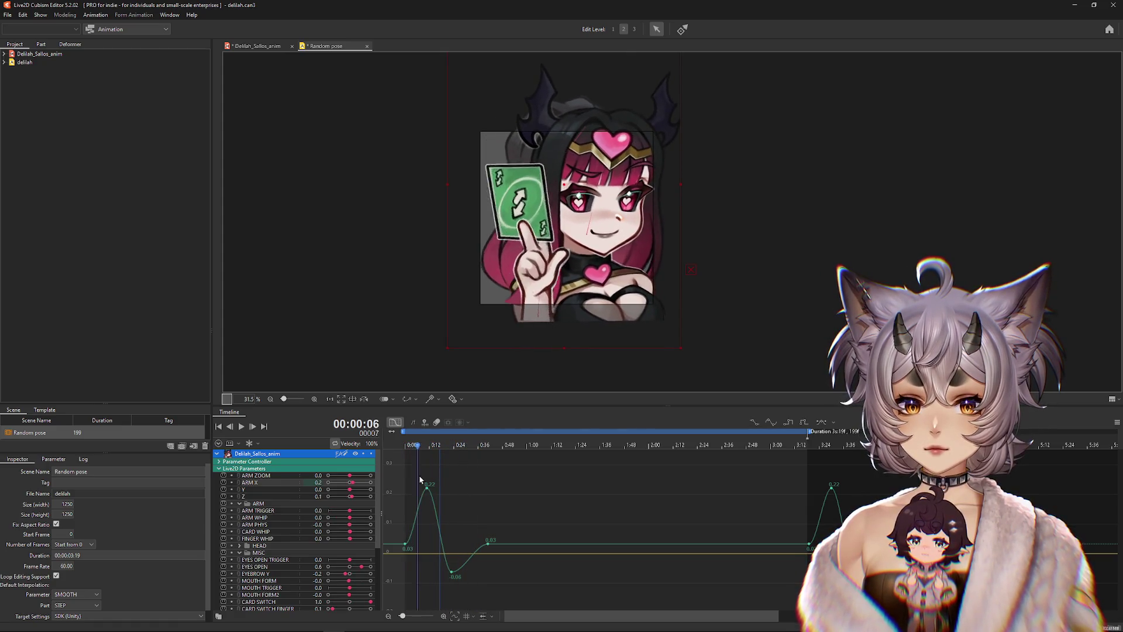
pyautogui.click(241, 426)
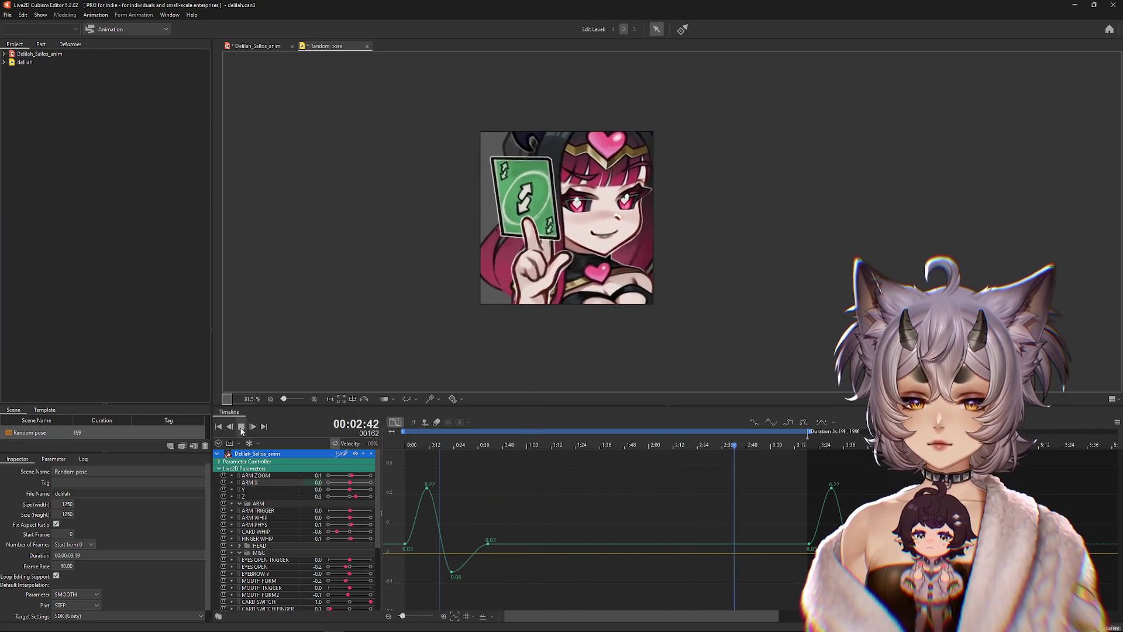
pyautogui.click(241, 428)
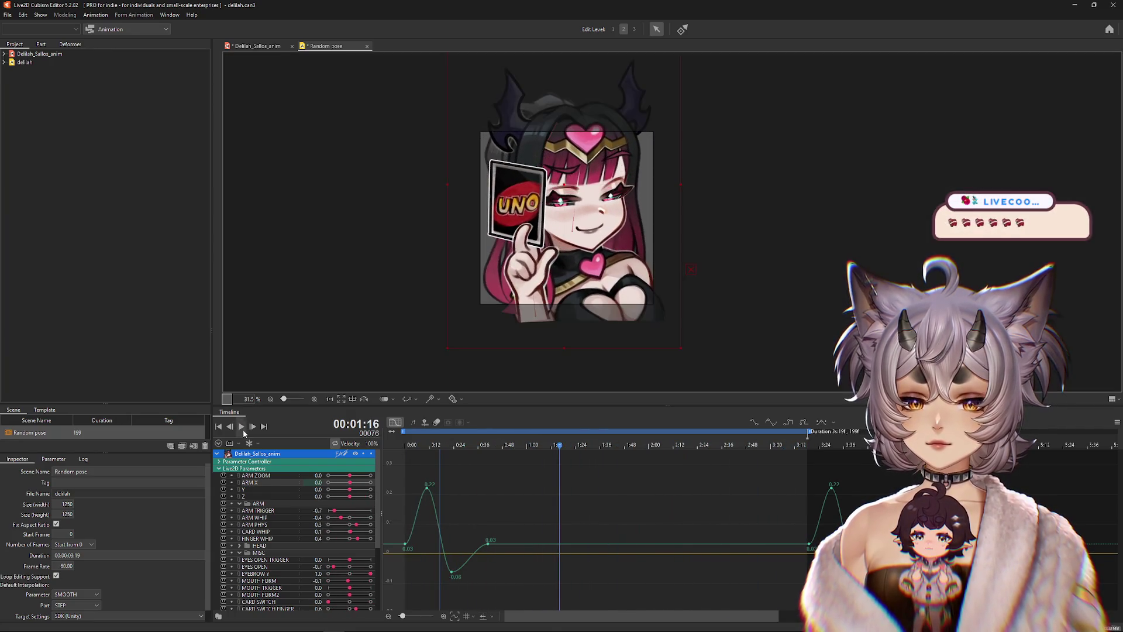
# Step: Raise the Z value at the frame 8 key from 0.1 to 0.2
pyautogui.click(261, 495)
pyautogui.moveTo(438, 458)
pyautogui.mouseDown()
pyautogui.moveTo(404, 458)
pyautogui.moveTo(457, 463)
pyautogui.moveTo(431, 468)
pyautogui.moveTo(424, 538)
pyautogui.moveTo(456, 576)
pyautogui.moveTo(402, 607)
pyautogui.moveTo(460, 525)
pyautogui.mouseUp()
pyautogui.moveTo(460, 455)
pyautogui.mouseDown()
pyautogui.moveTo(406, 462)
pyautogui.moveTo(436, 470)
pyautogui.moveTo(402, 474)
pyautogui.moveTo(450, 475)
pyautogui.moveTo(404, 479)
pyautogui.moveTo(429, 487)
pyautogui.moveTo(420, 471)
pyautogui.moveTo(451, 451)
pyautogui.mouseUp()
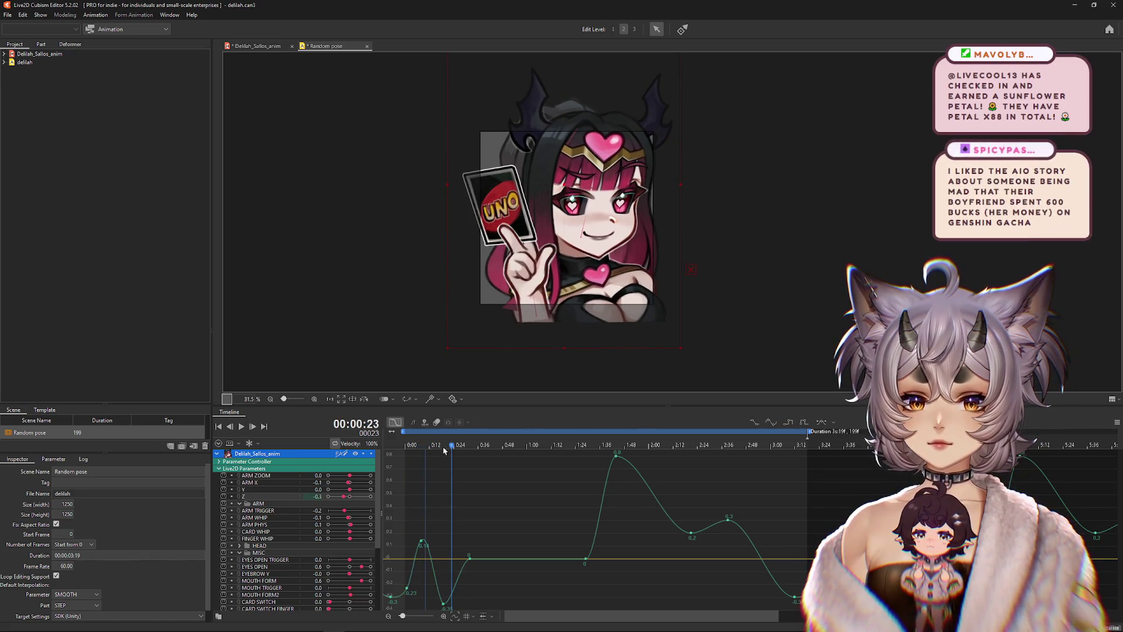
pyautogui.moveTo(351, 499); pyautogui.dragTo(355, 499)
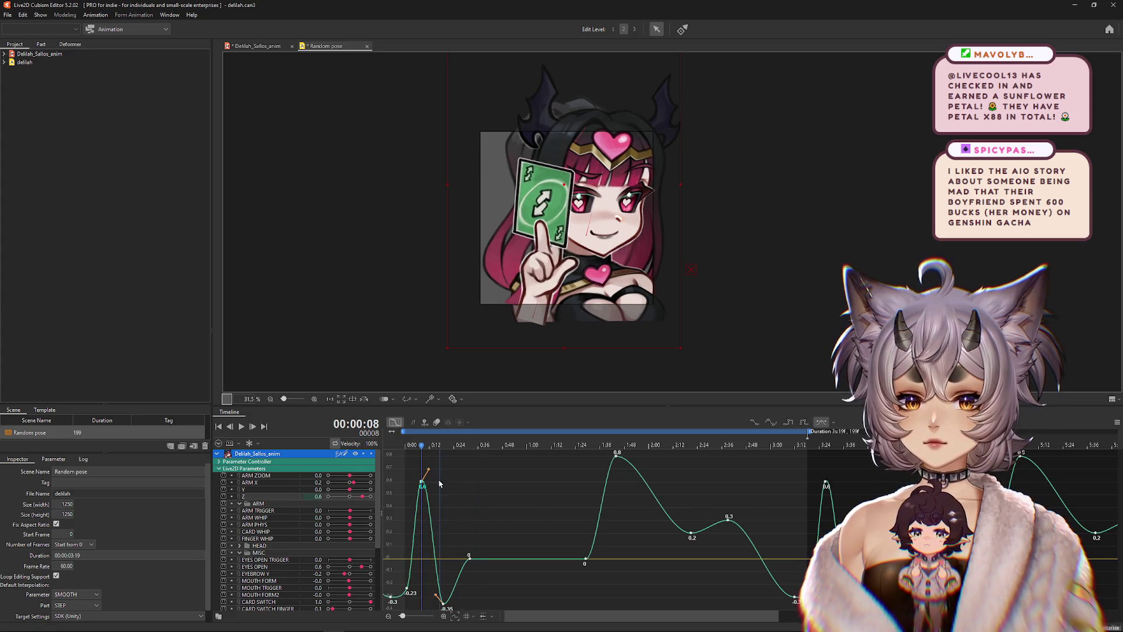
pyautogui.moveTo(441, 458); pyautogui.dragTo(468, 463)
# Step: Play the full animation loop from the first frame and save the scene with Ctrl+S
pyautogui.click(242, 427)
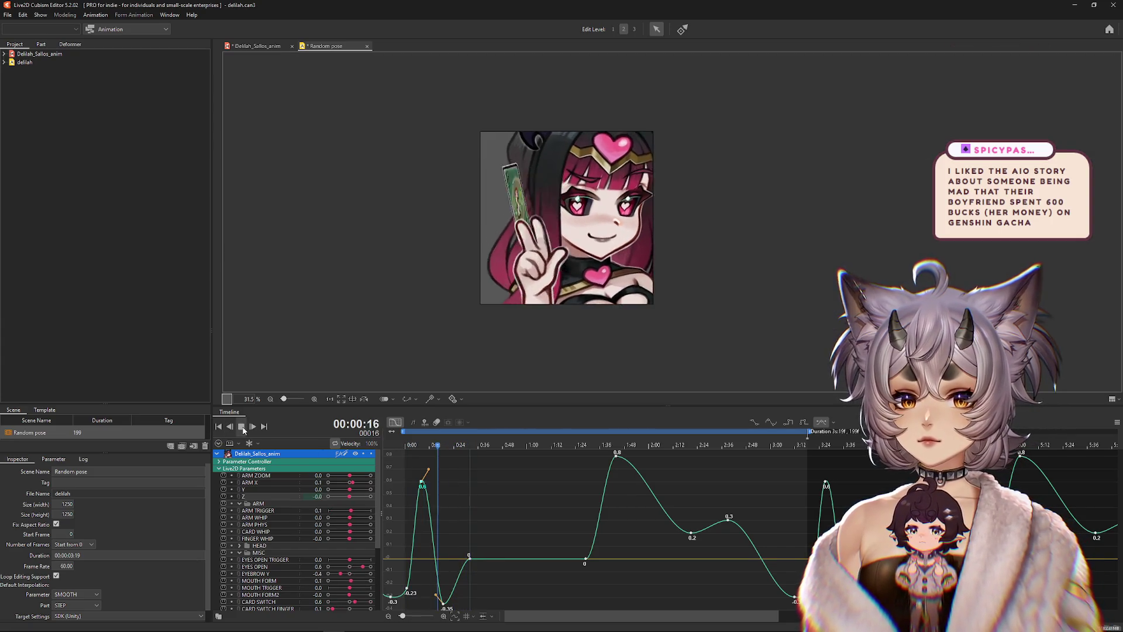
pyautogui.click(242, 426)
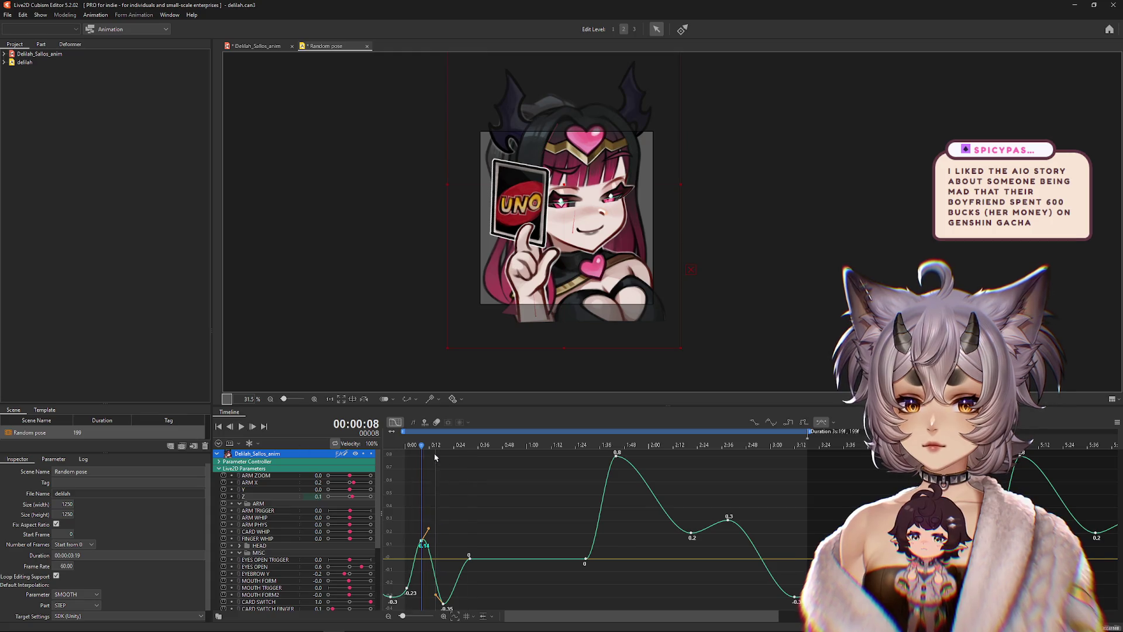
pyautogui.moveTo(427, 457); pyautogui.dragTo(377, 451)
pyautogui.click(243, 428)
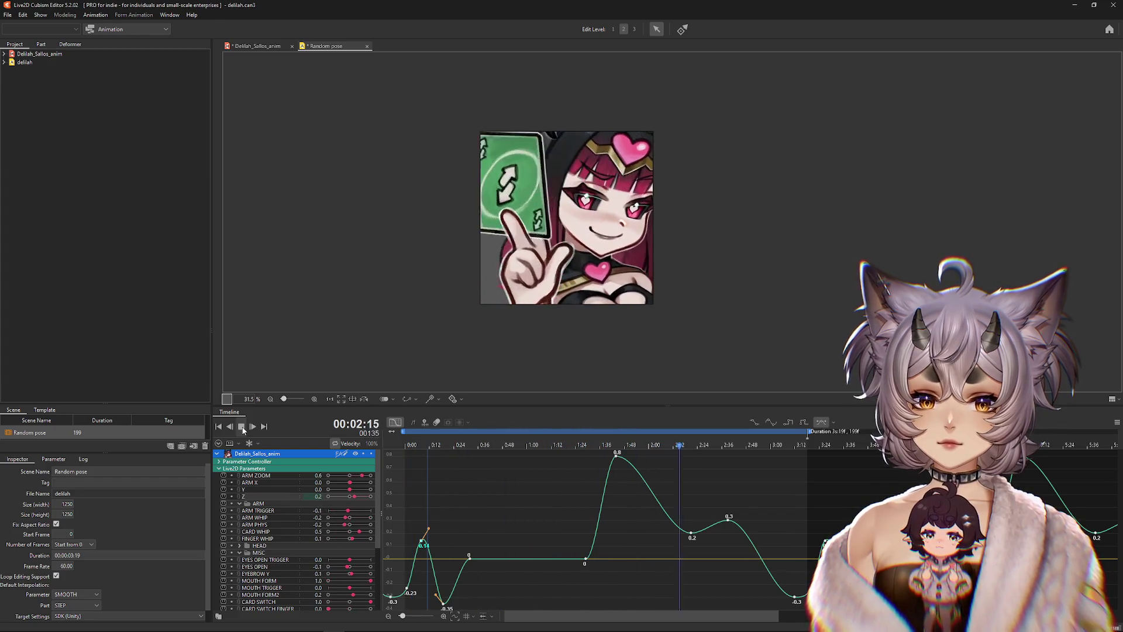
pyautogui.click(242, 428)
pyautogui.hotkey('ctrl', 's')
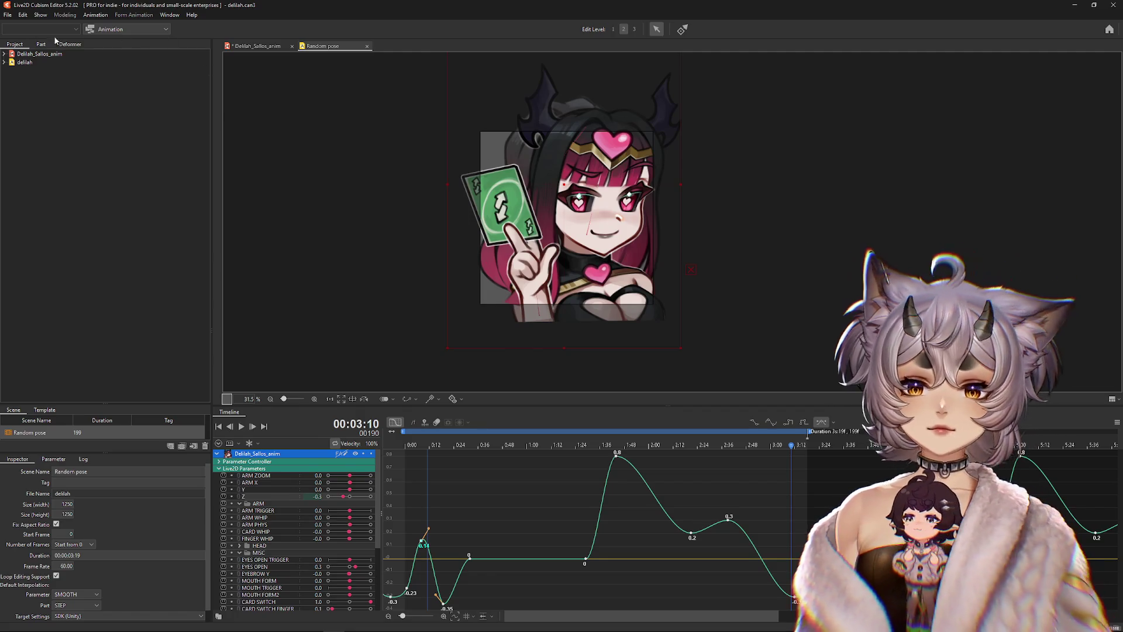
pyautogui.click(8, 15)
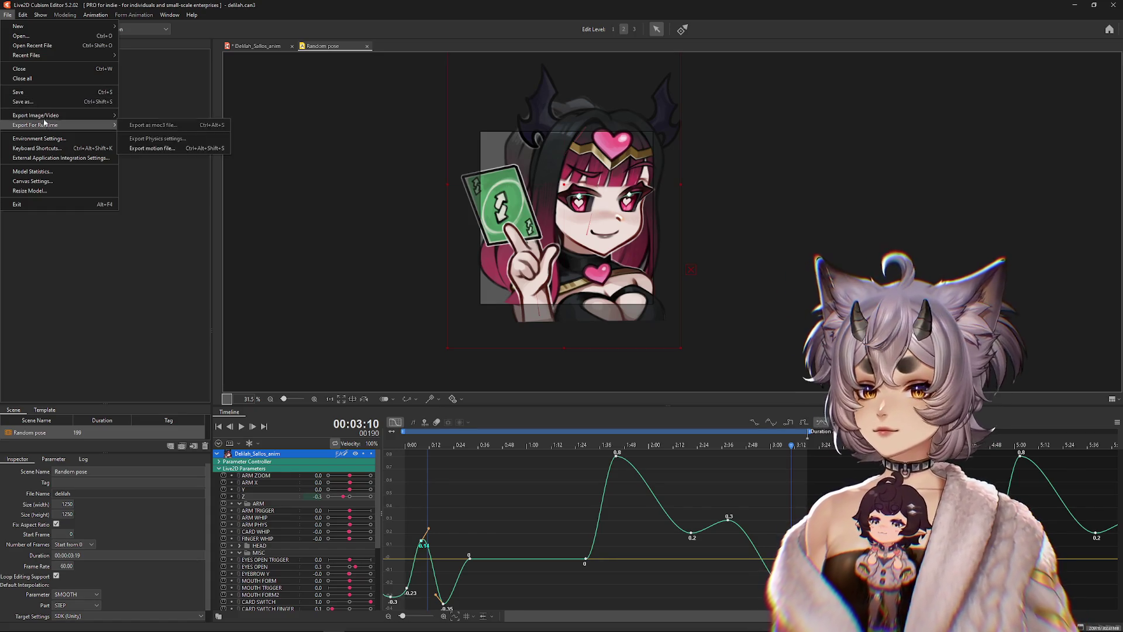
# Step: Export the Random pose animation as GIF delilah112-2 into the EMOTES folder
pyautogui.moveTo(32, 125)
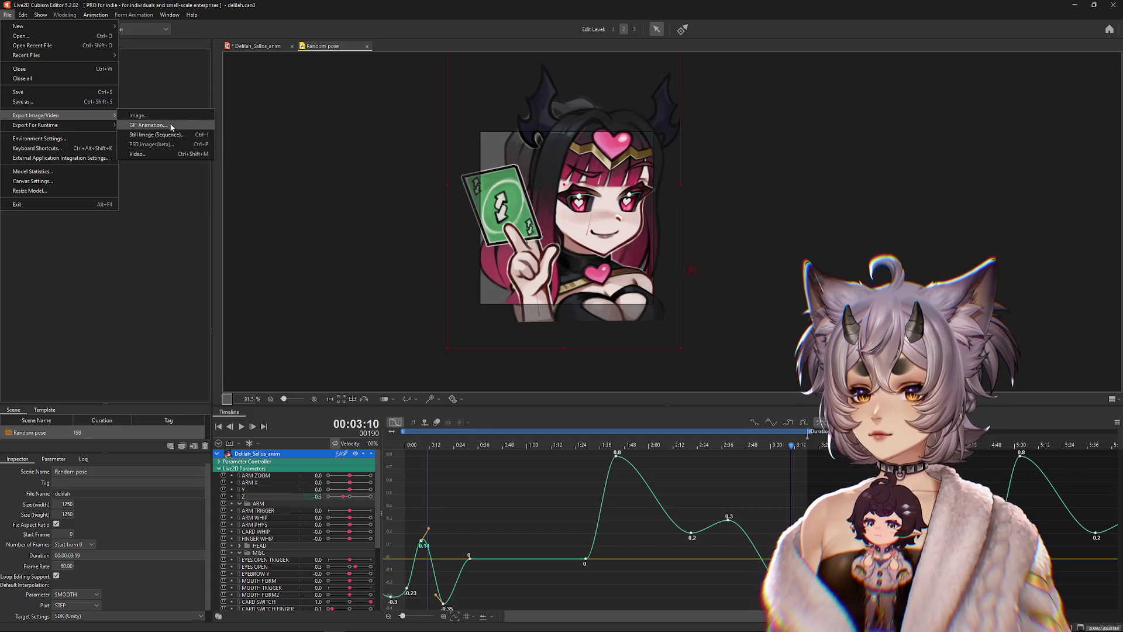
pyautogui.click(152, 136)
pyautogui.click(542, 424)
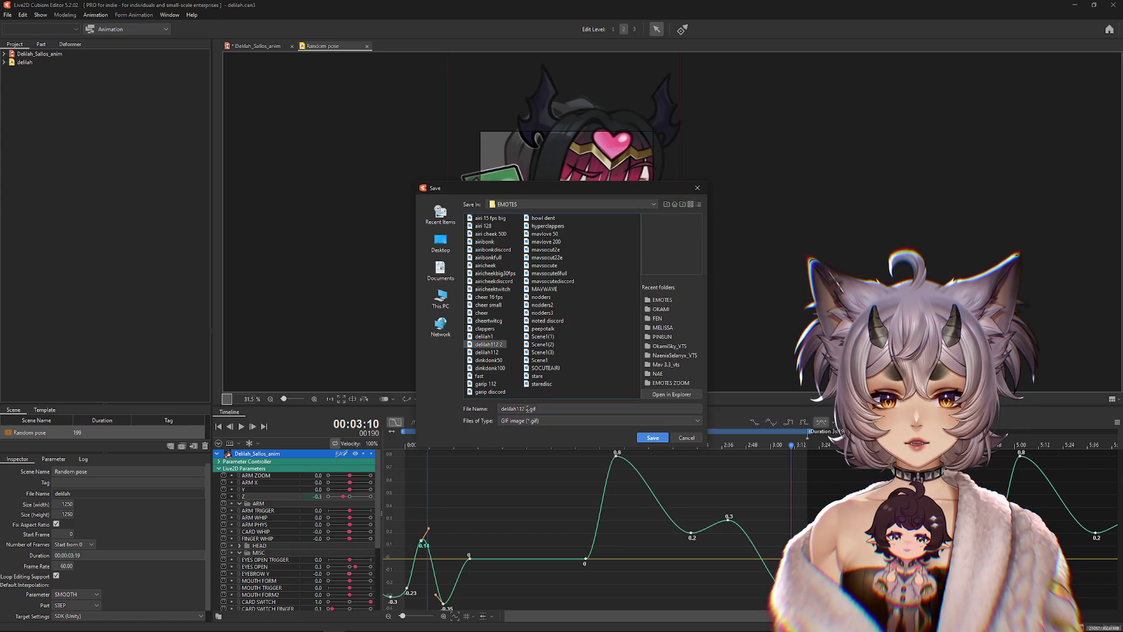
pyautogui.click(652, 438)
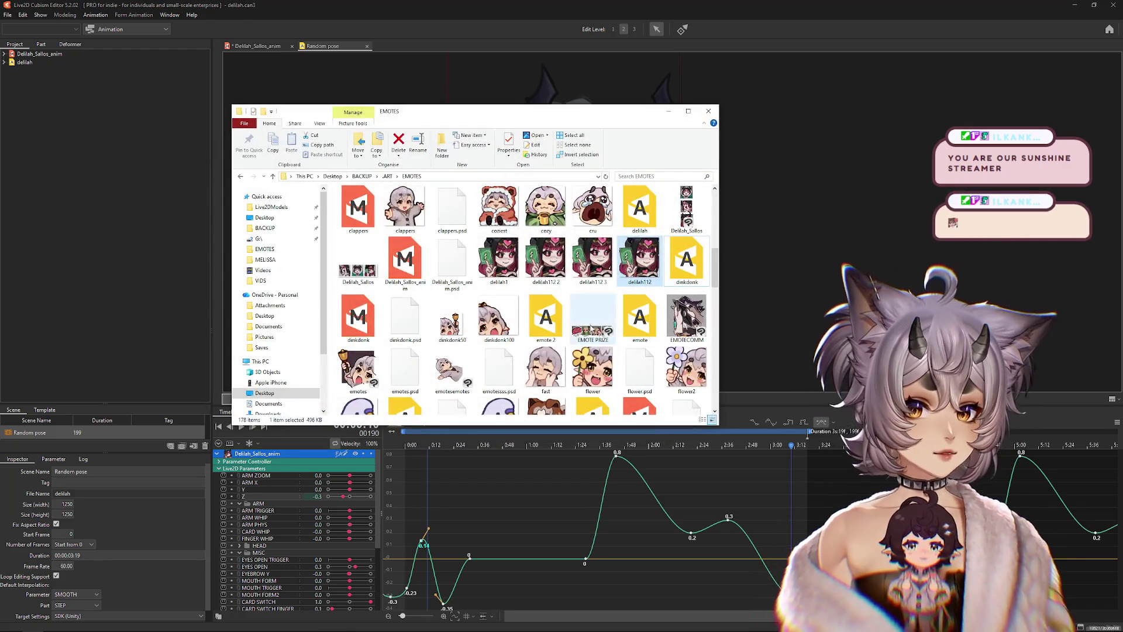
# Step: Open delilah1.gif in the viewer and step to delilah112 2 and the 112 × 112 delilah112 3
pyautogui.doubleClick(509, 264)
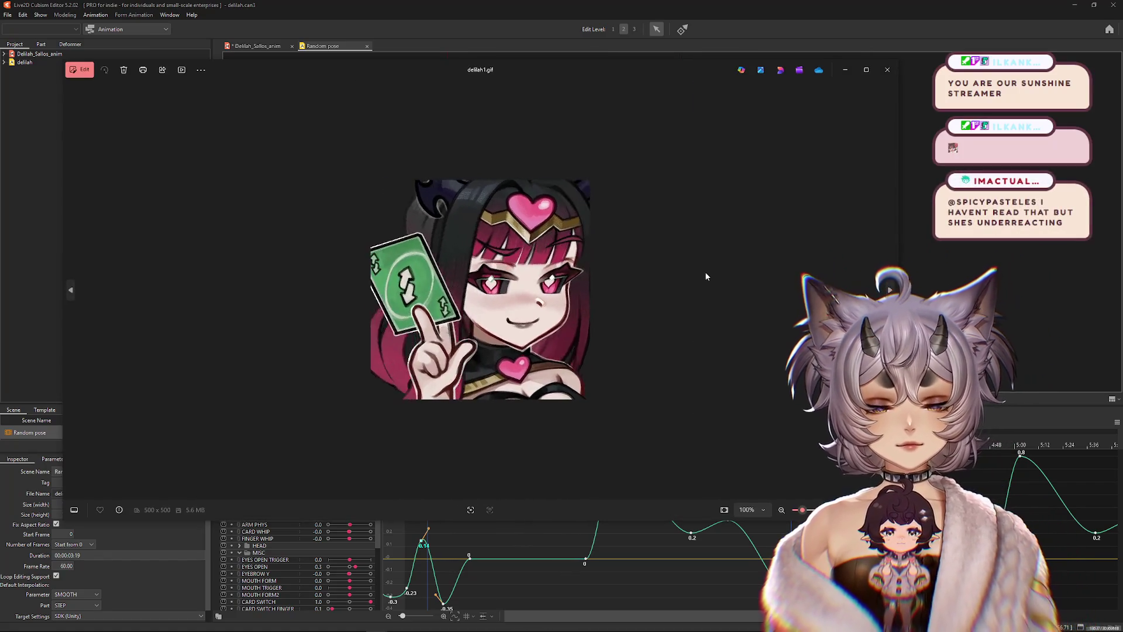
pyautogui.press('Left')
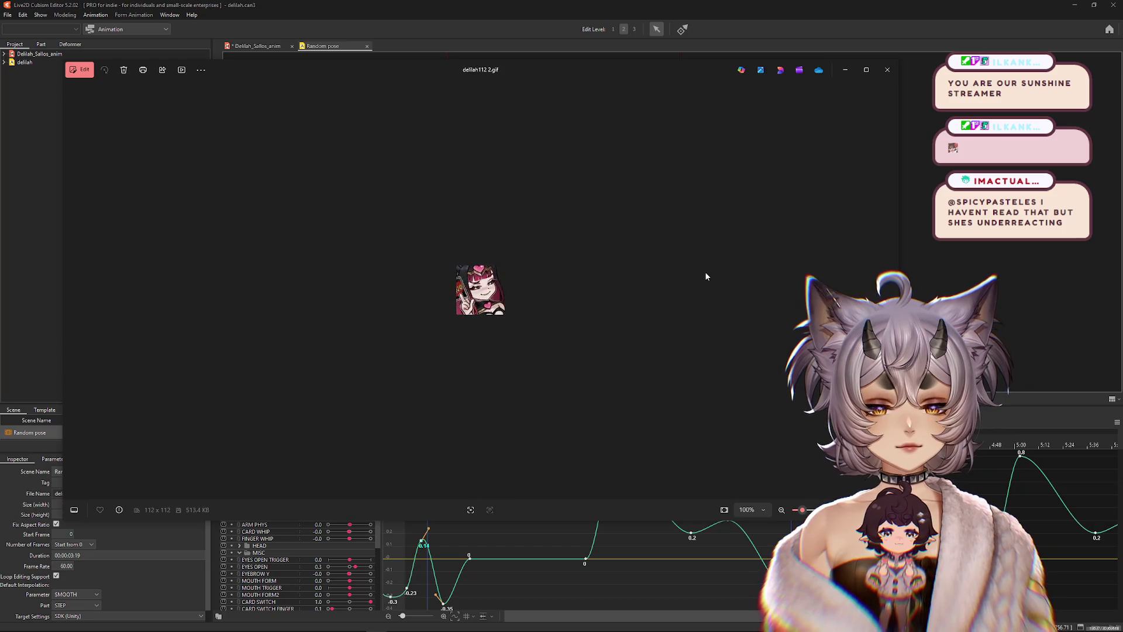
pyautogui.press('Left')
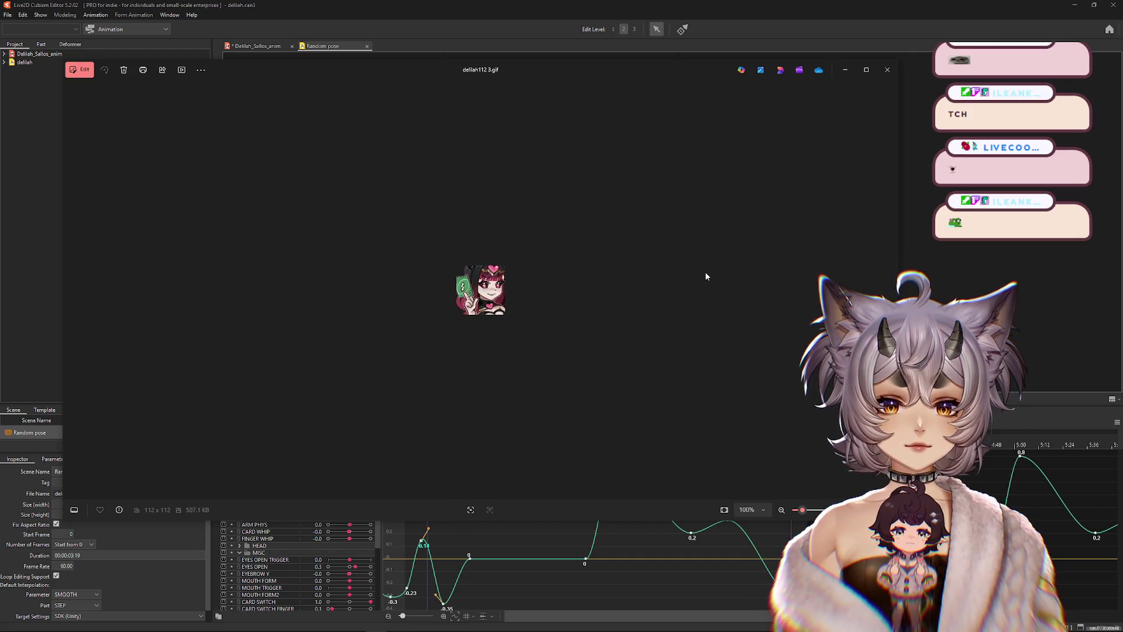
pyautogui.moveTo(57, 627)
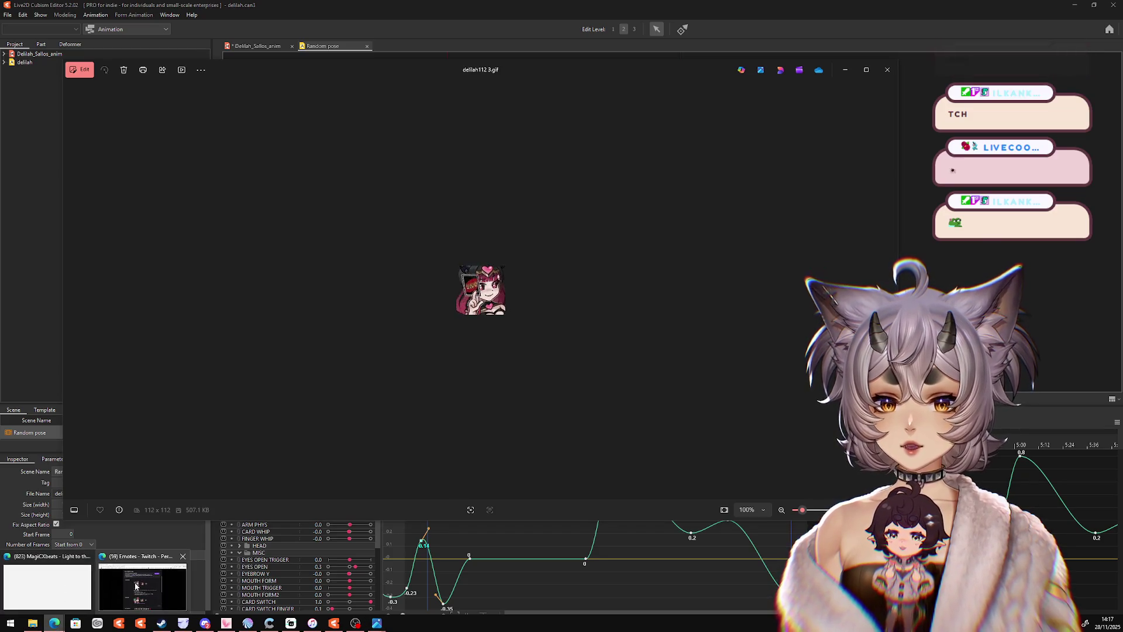
# Step: Try uploading delilah112 3 as the animated Twitch emote image
pyautogui.click(143, 587)
pyautogui.click(530, 266)
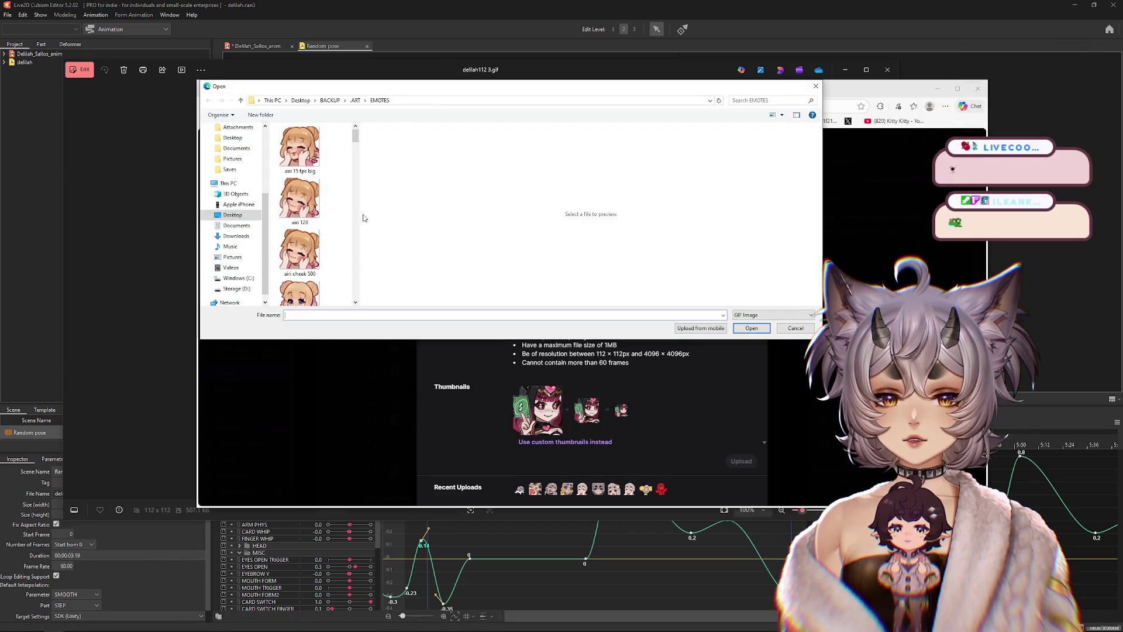
pyautogui.scroll(3, 365, 197)
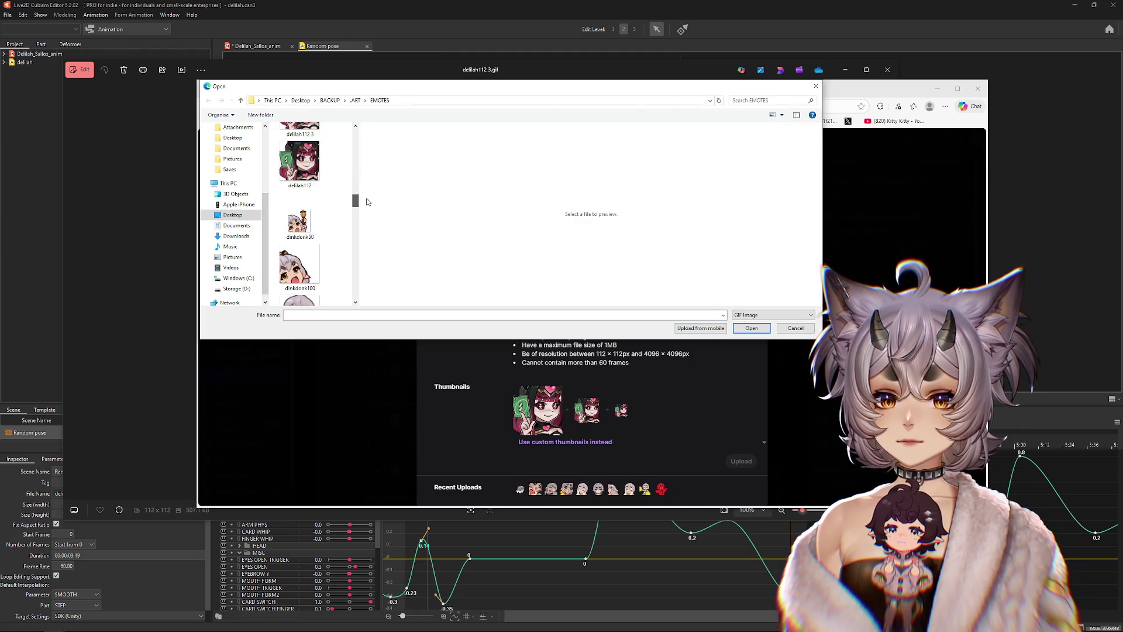
pyautogui.doubleClick(309, 189)
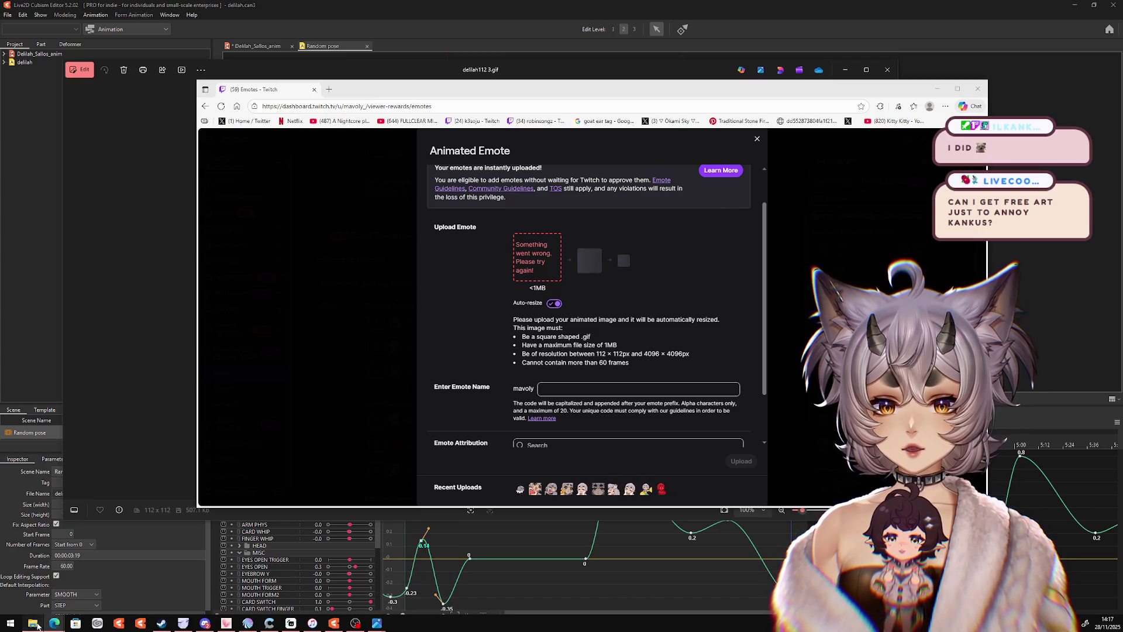
# Step: Check delilah112 3's Properties in Explorer to confirm its 507 KB size, then return to Emotes
pyautogui.click(33, 623)
pyautogui.rightClick(594, 266)
pyautogui.click(621, 496)
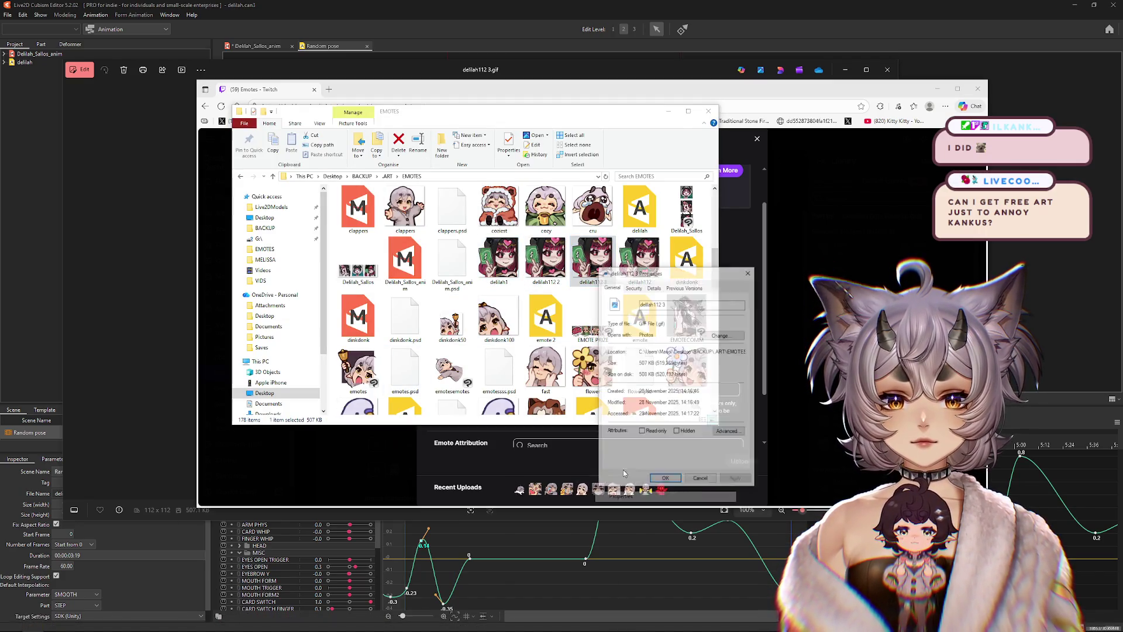
pyautogui.click(749, 272)
pyautogui.click(749, 272)
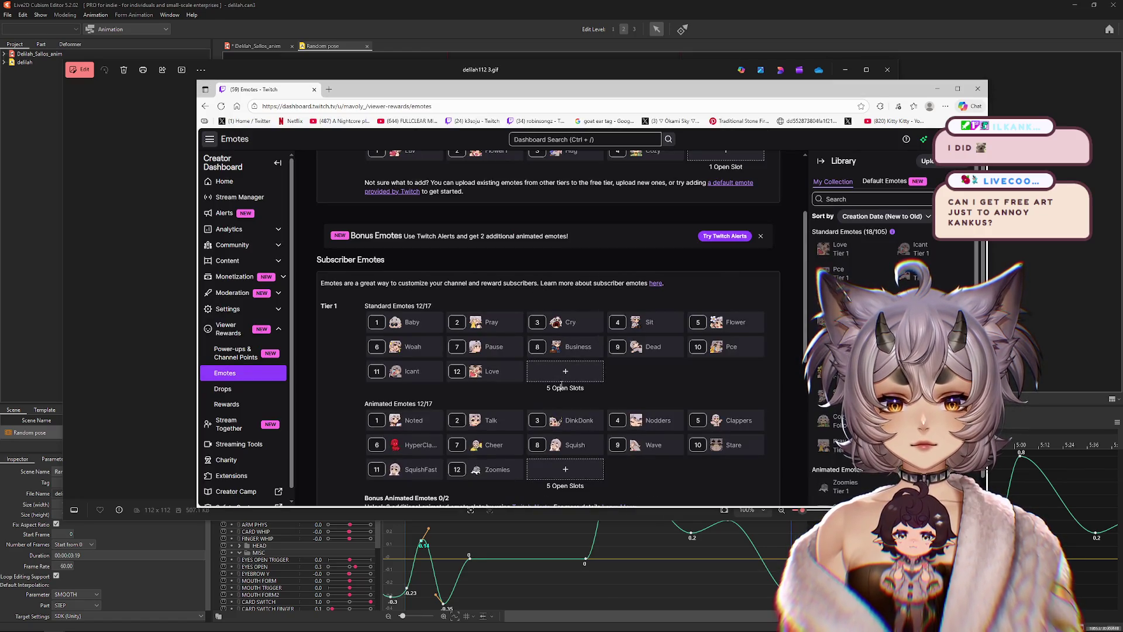
# Step: Browse the file pickers for a standard and an animated emote without choosing a file
pyautogui.click(560, 374)
pyautogui.click(559, 287)
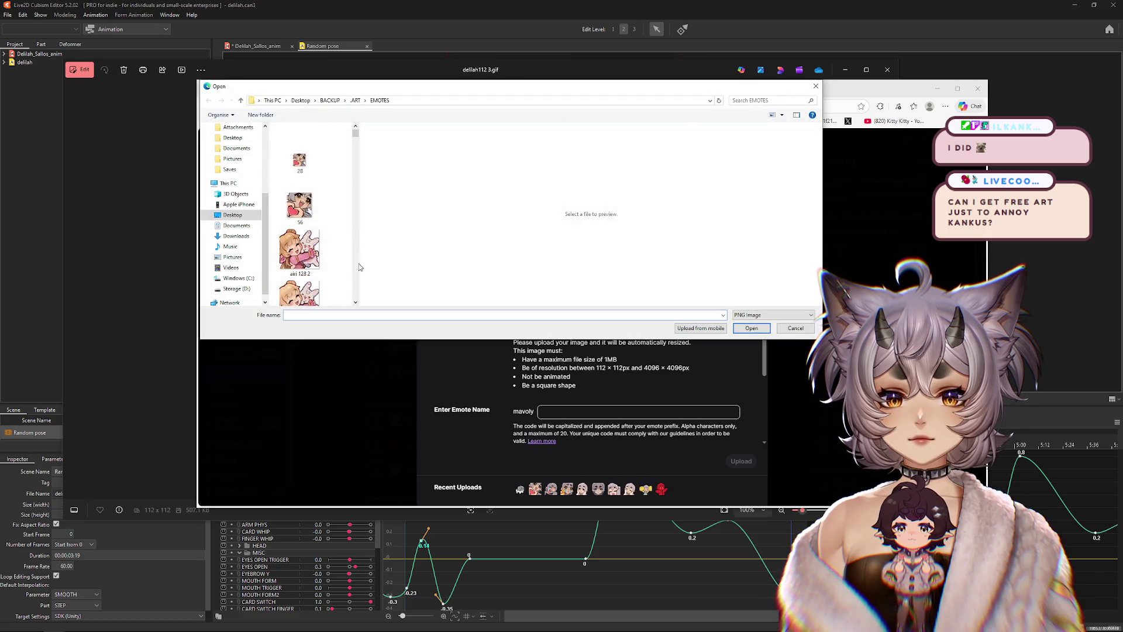
pyautogui.moveTo(816, 228); pyautogui.dragTo(964, 228)
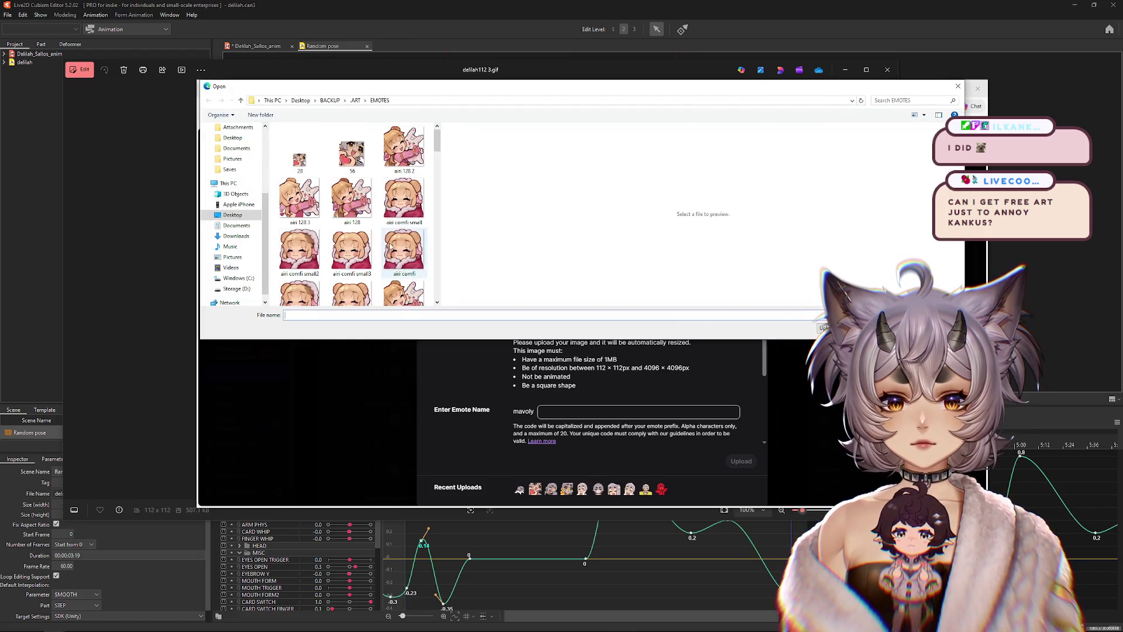
pyautogui.scroll(-5, 440, 232)
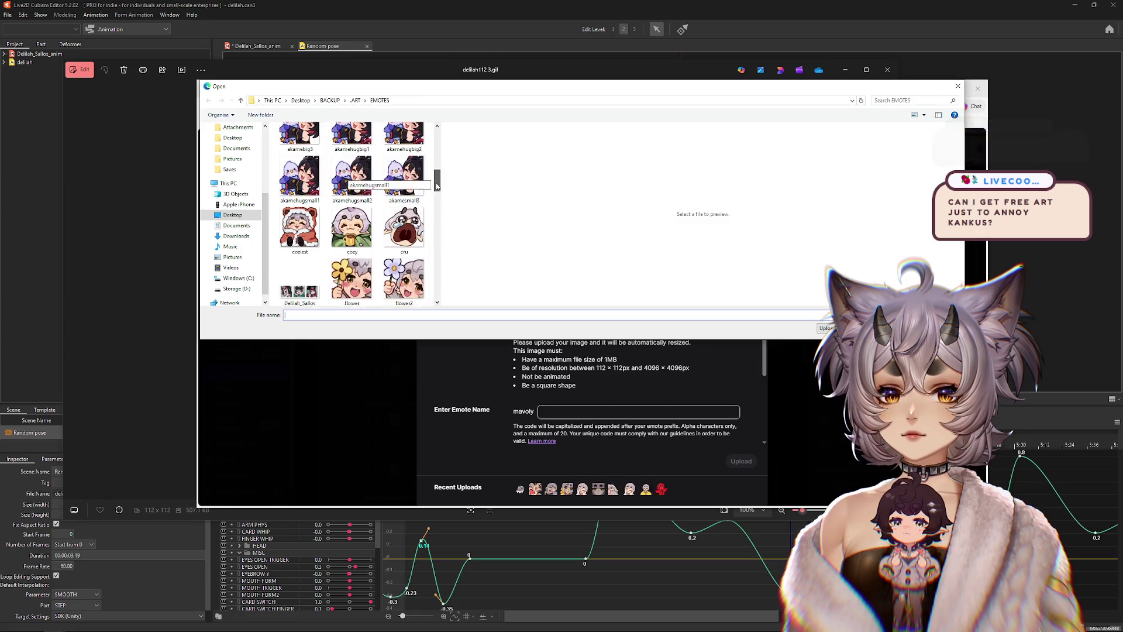
pyautogui.moveTo(442, 233)
pyautogui.mouseDown()
pyautogui.moveTo(459, 198)
pyautogui.moveTo(460, 156)
pyautogui.moveTo(459, 251)
pyautogui.mouseUp()
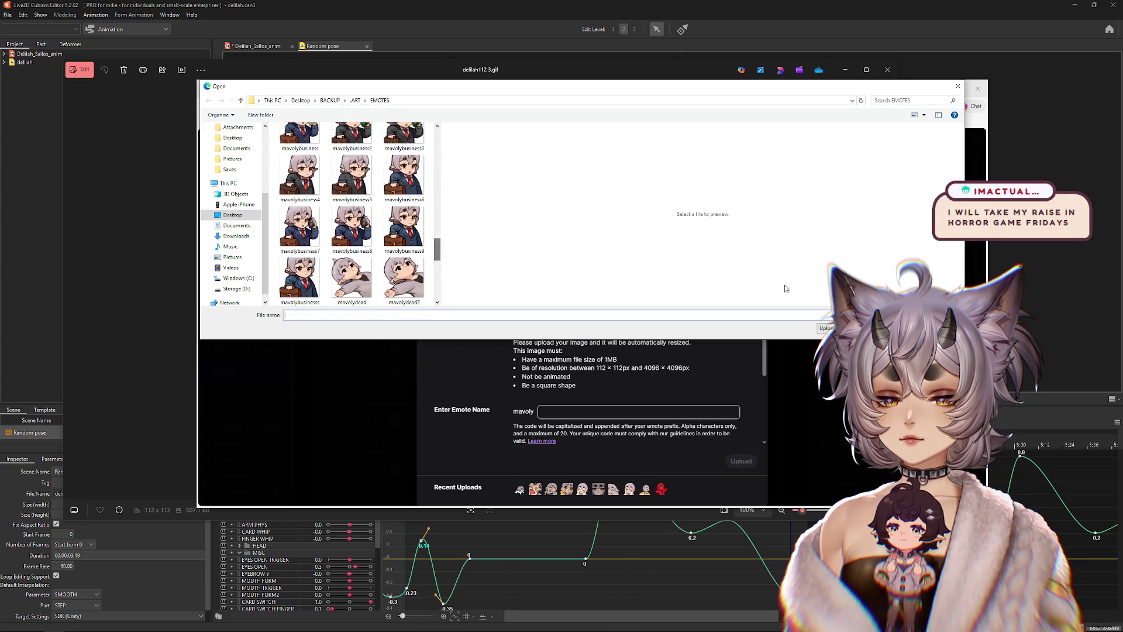
pyautogui.press('Escape')
pyautogui.click(757, 138)
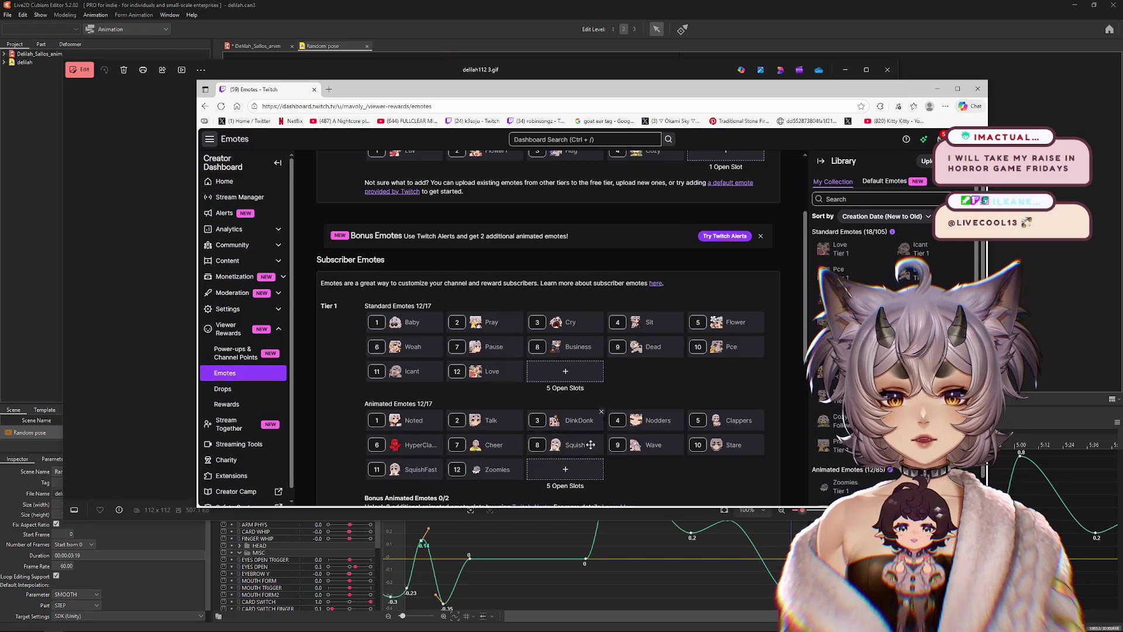
pyautogui.click(558, 296)
pyautogui.click(559, 296)
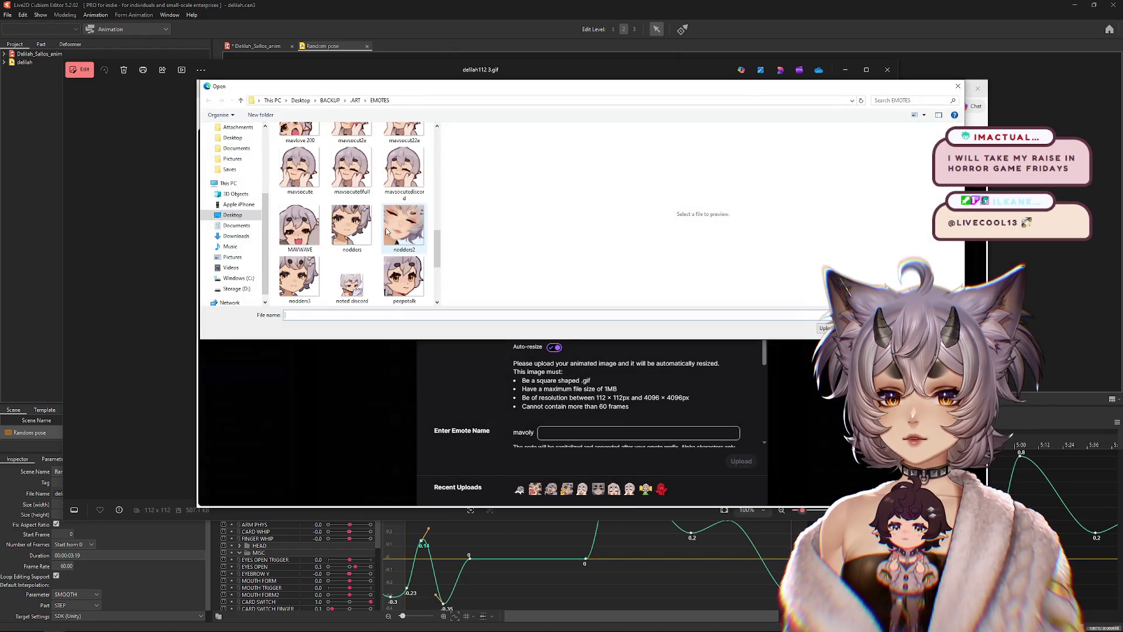
pyautogui.press('Escape')
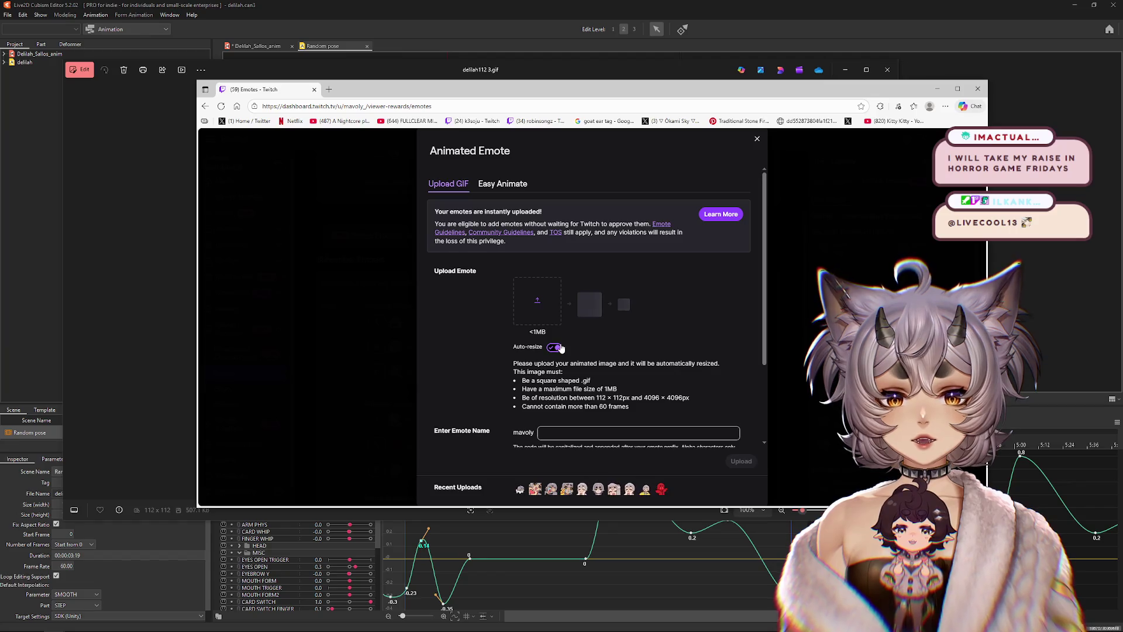
# Step: Turn Auto-resize off and load the GIF into the 112×112px upload slot
pyautogui.click(553, 347)
pyautogui.click(534, 313)
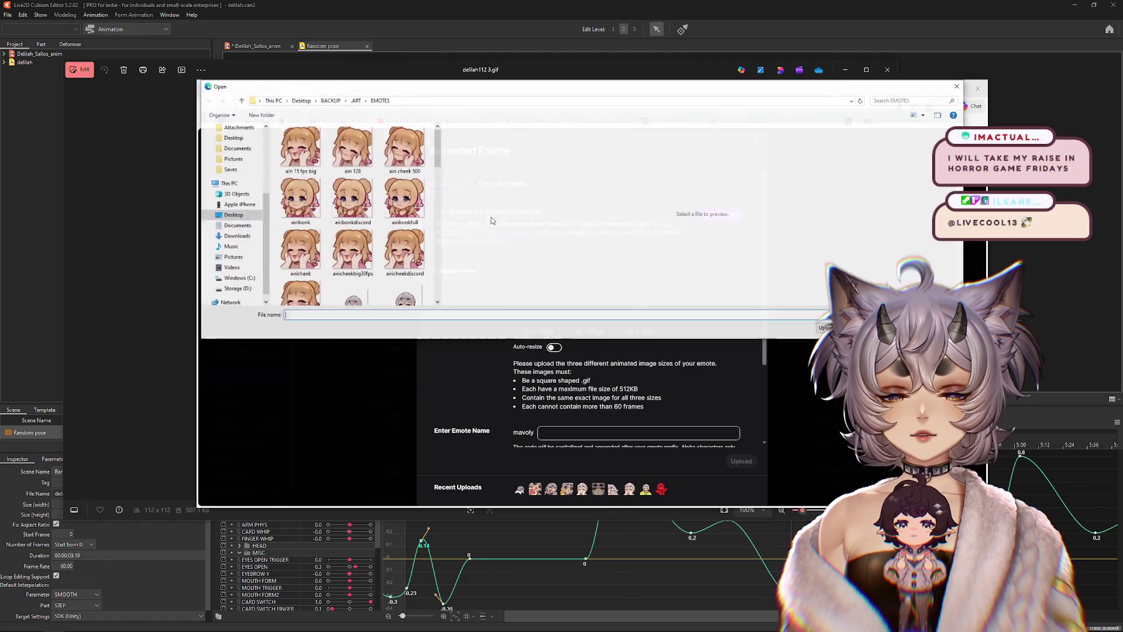
pyautogui.scroll(-2, 443, 188)
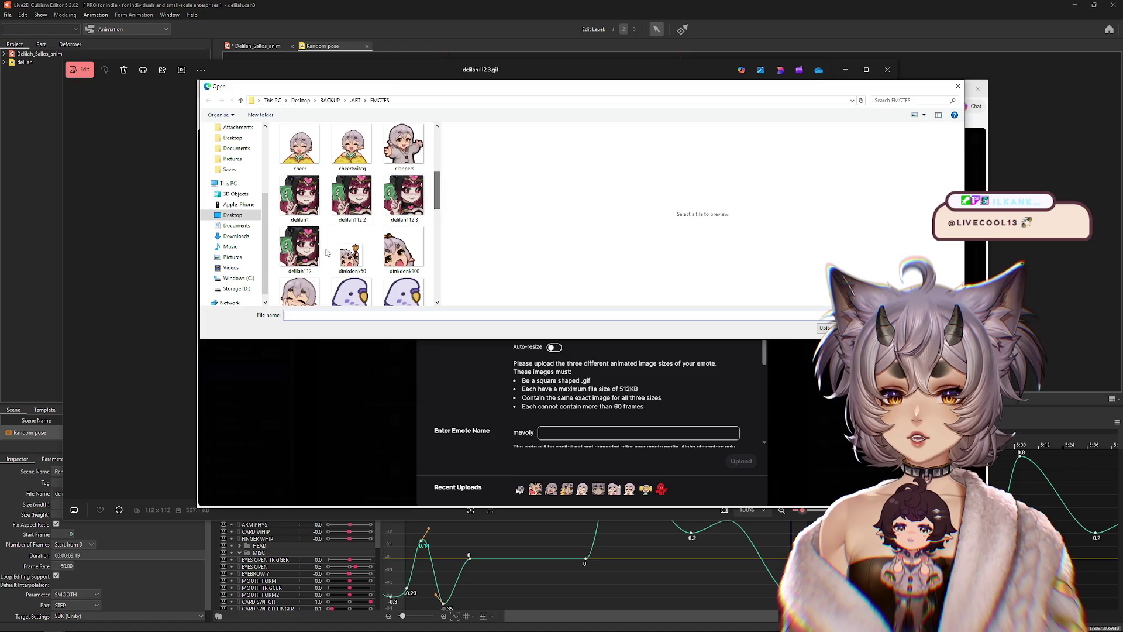
pyautogui.press('Escape')
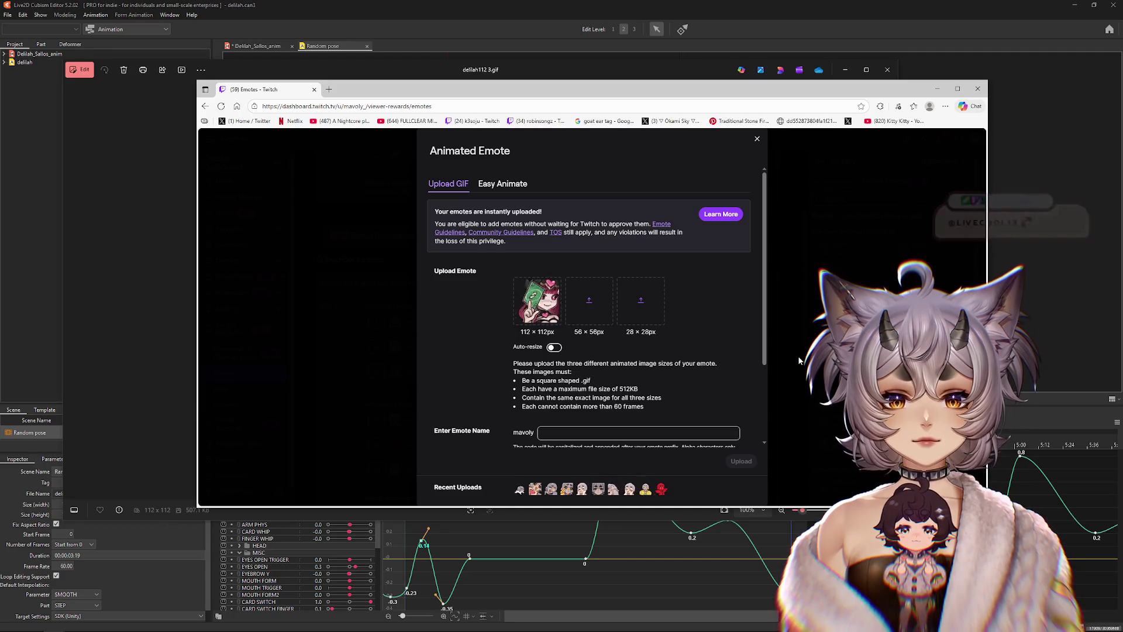
pyautogui.click(7, 15)
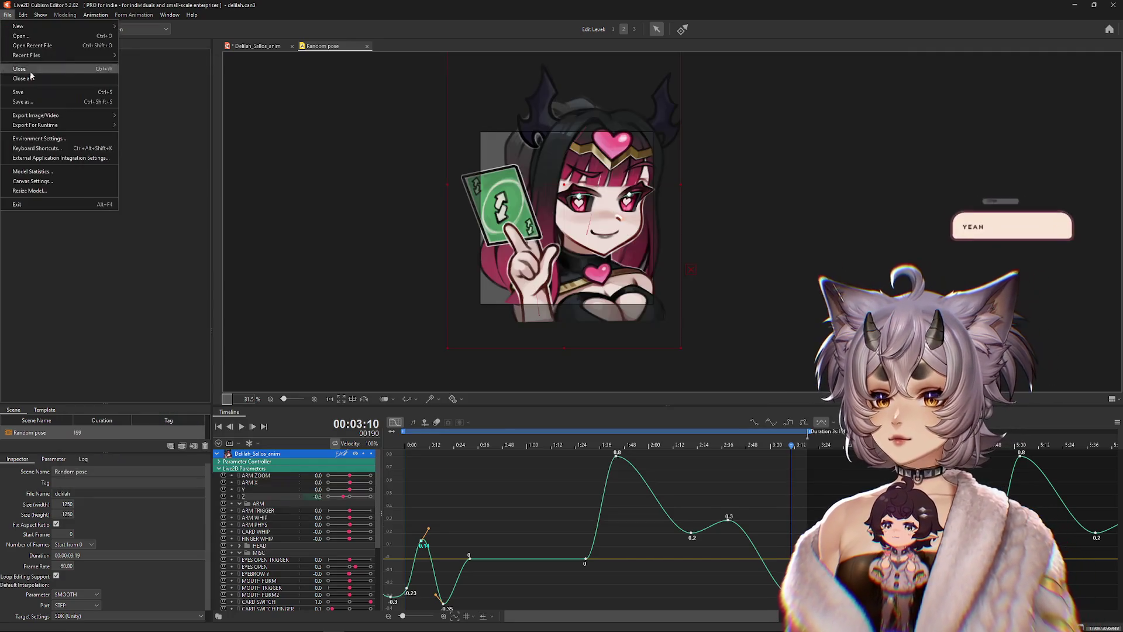
# Step: Export a 56 px GIF of the animation named DELILAH3 into the EMOTES folder
pyautogui.moveTo(37, 127)
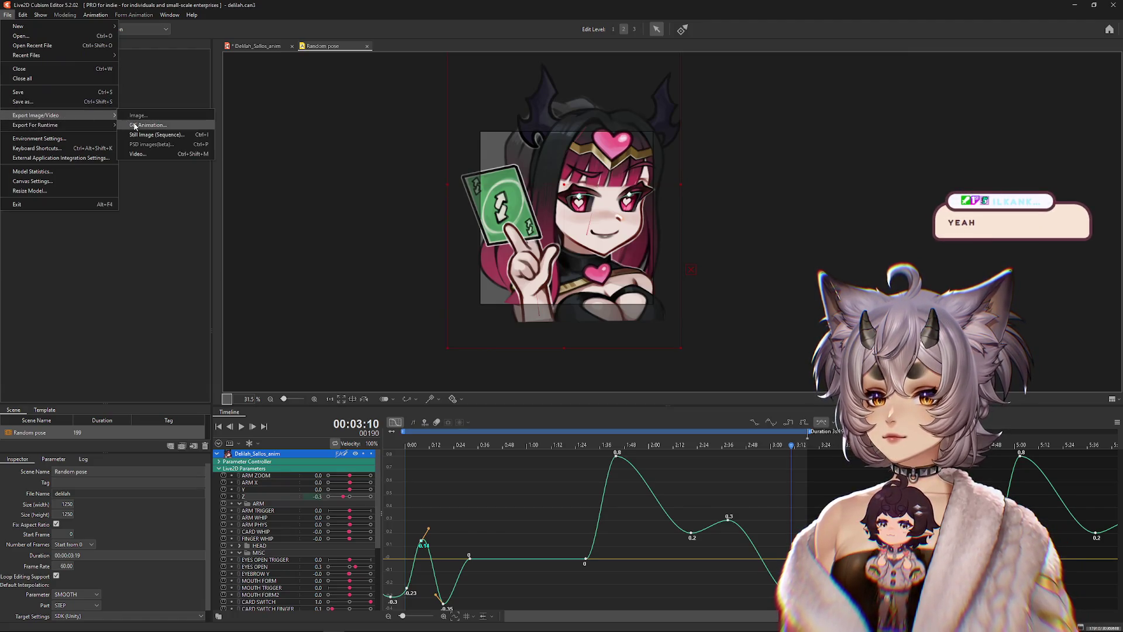
pyautogui.click(133, 126)
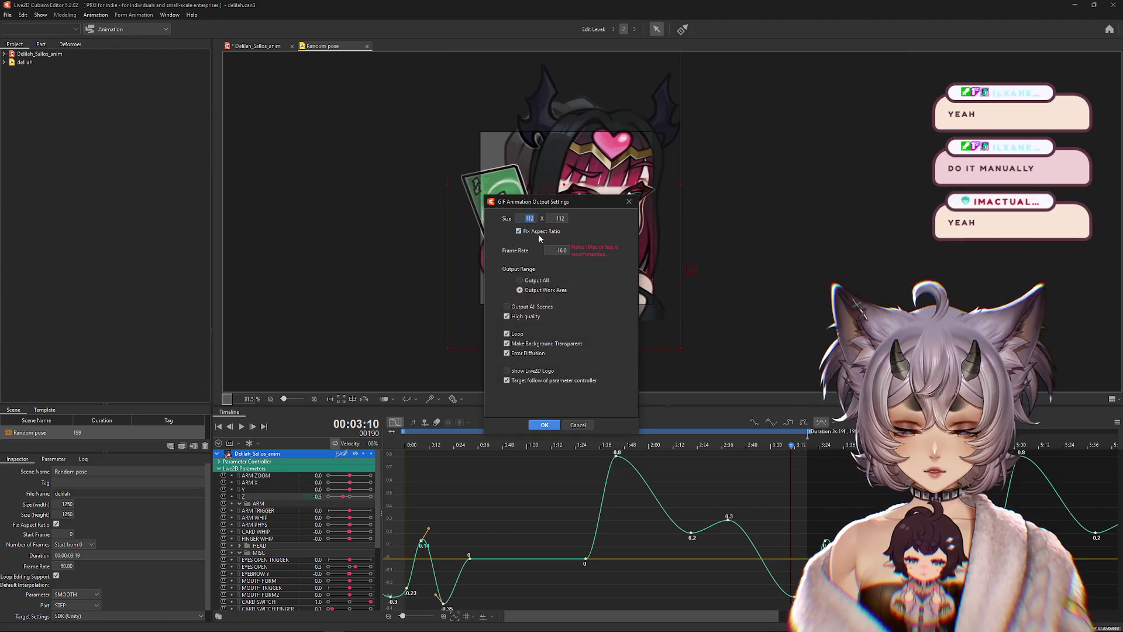
pyautogui.click(544, 425)
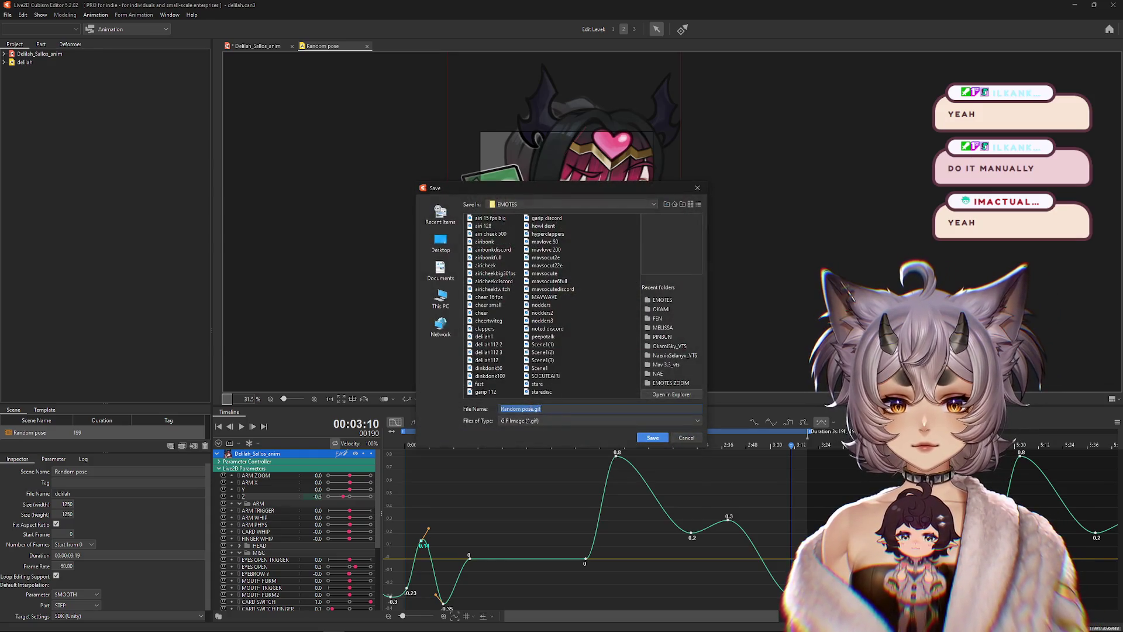
pyautogui.write('DELILAH3')
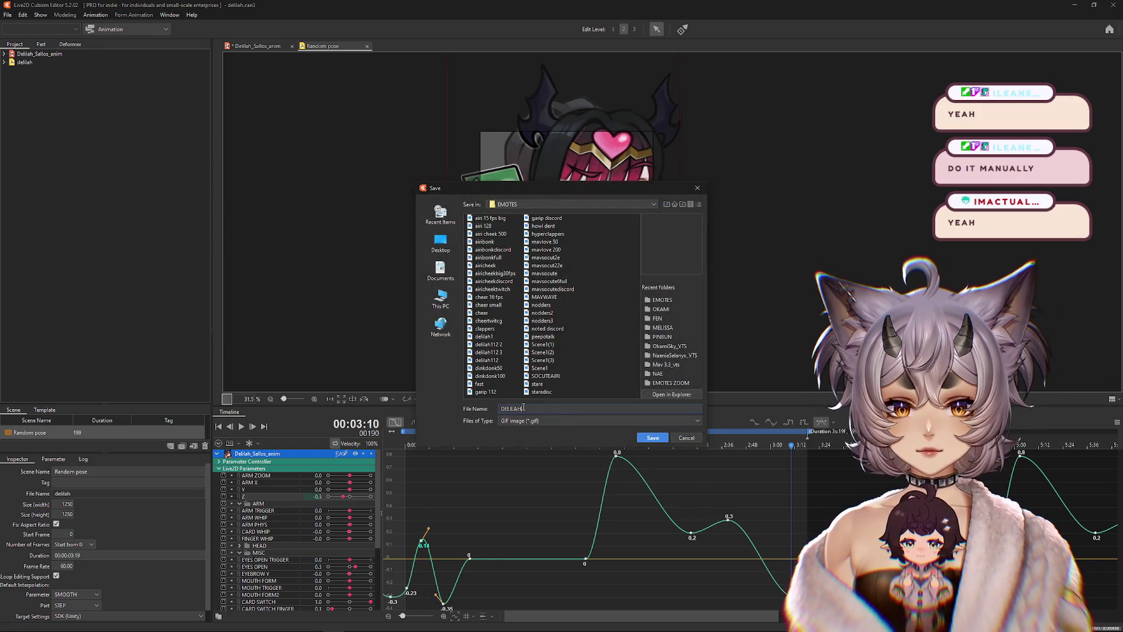
pyautogui.click(653, 438)
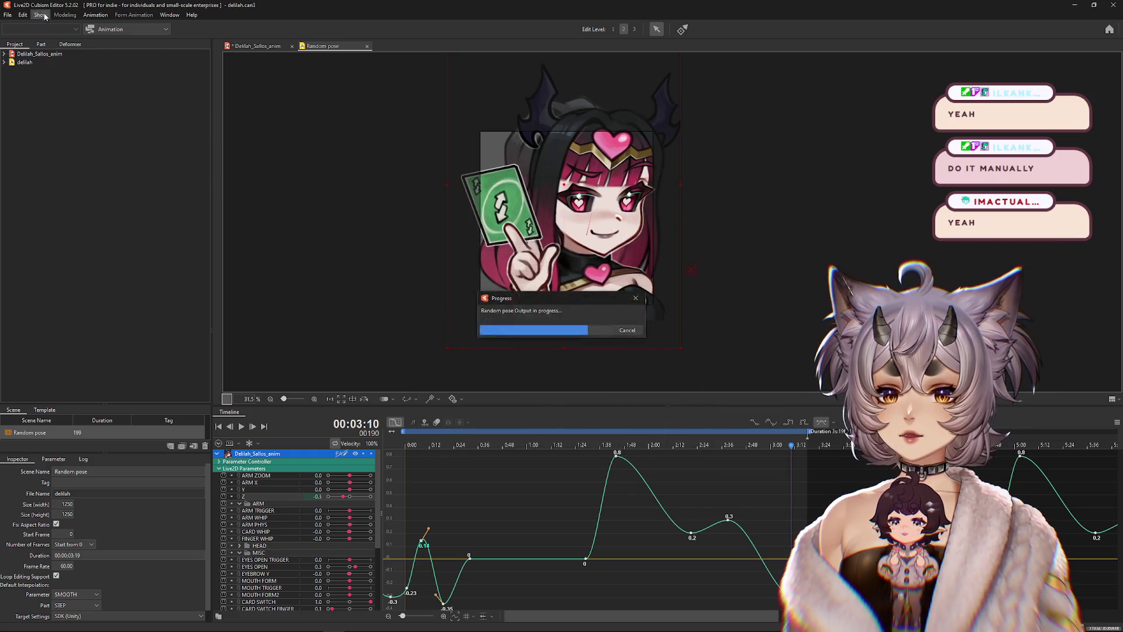
# Step: Export a 28×28 GIF of the animation named DELILAH28 into the EMOTES folder
pyautogui.click(8, 16)
pyautogui.moveTo(70, 115)
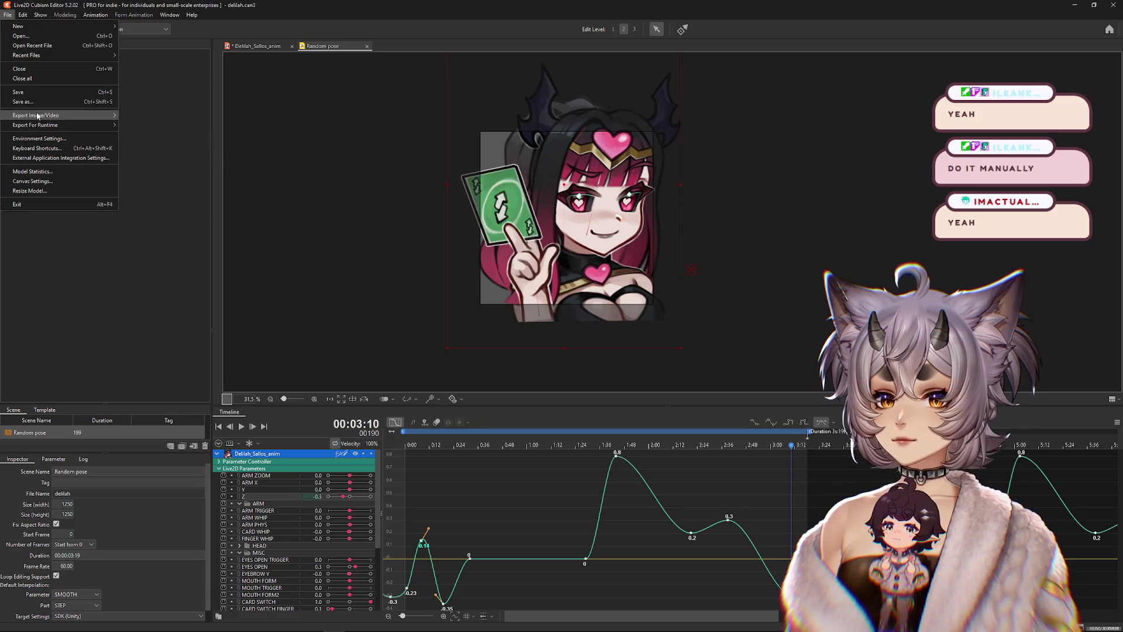
pyautogui.click(143, 124)
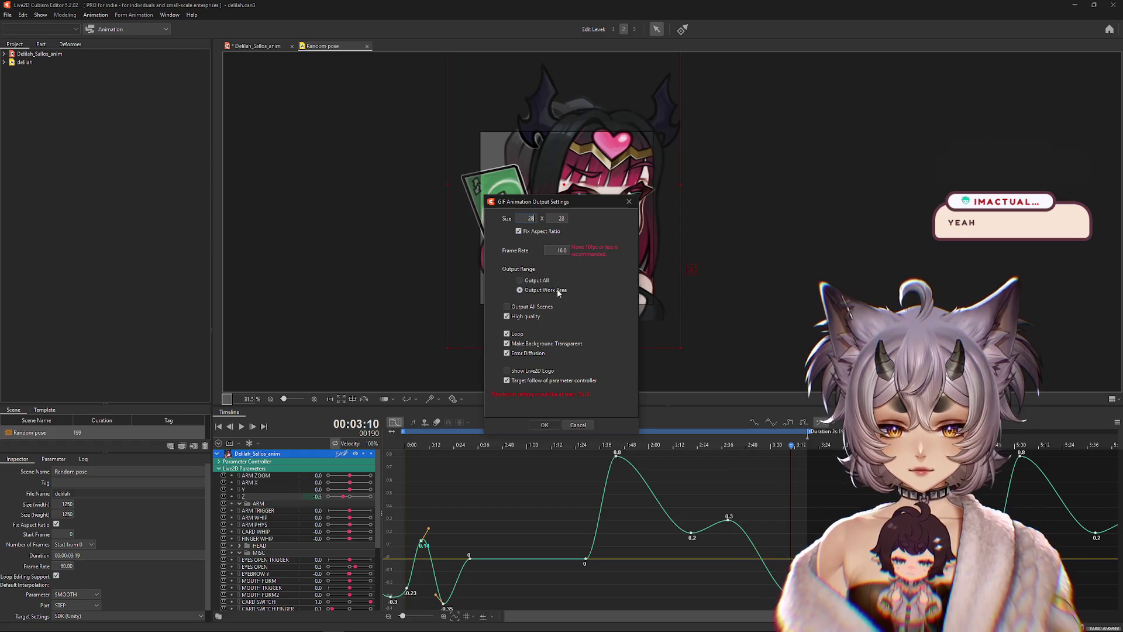
pyautogui.click(549, 424)
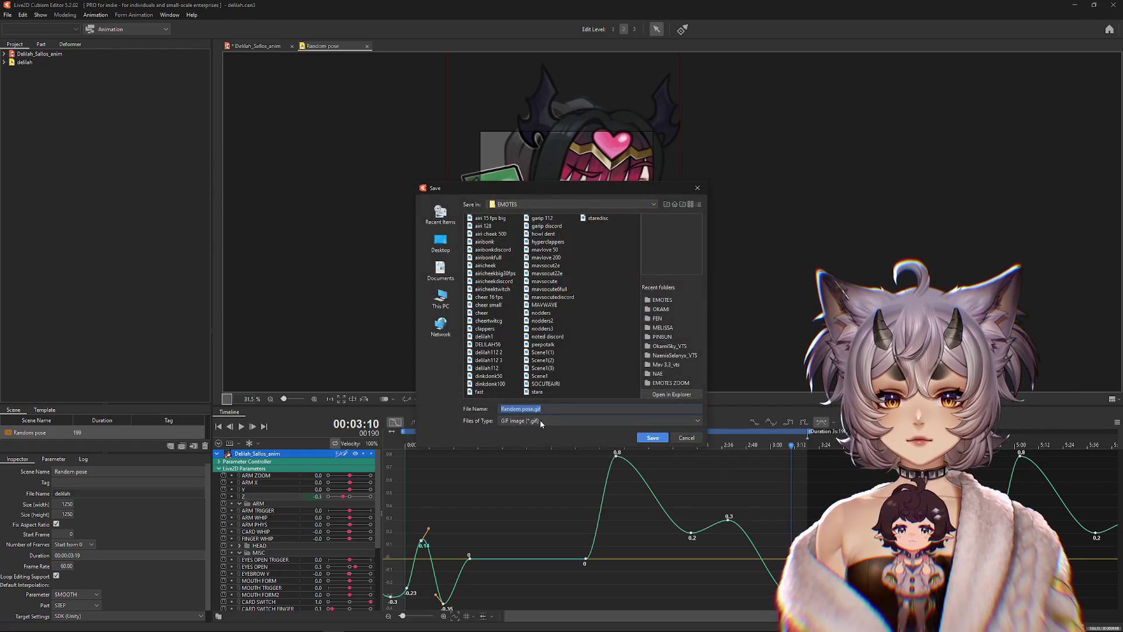
pyautogui.write('DELILAH28')
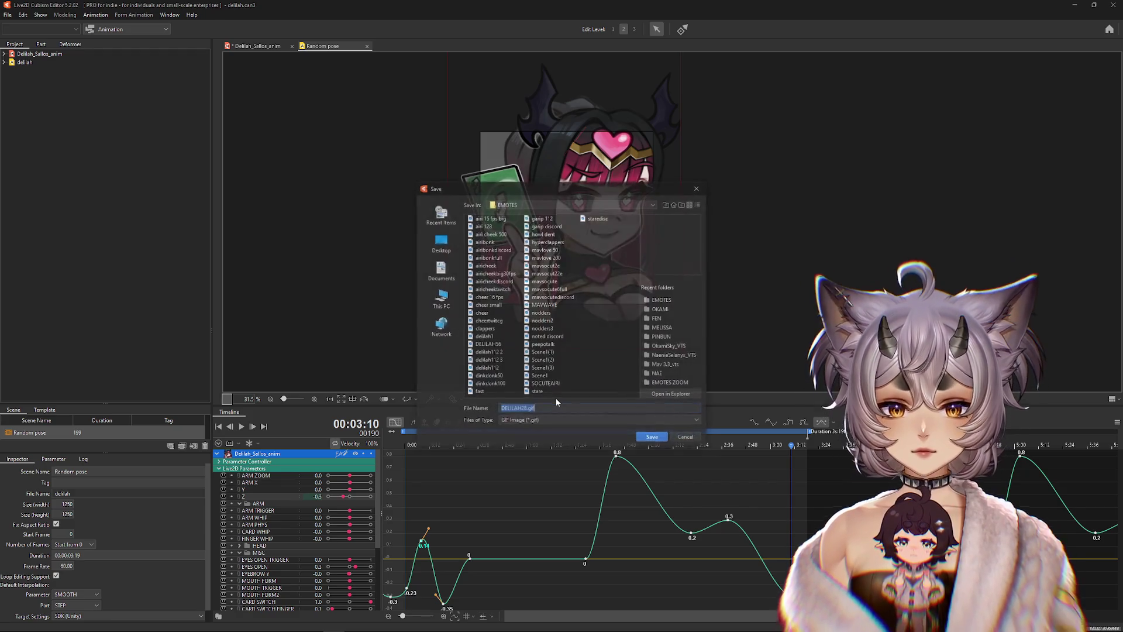
pyautogui.click(650, 438)
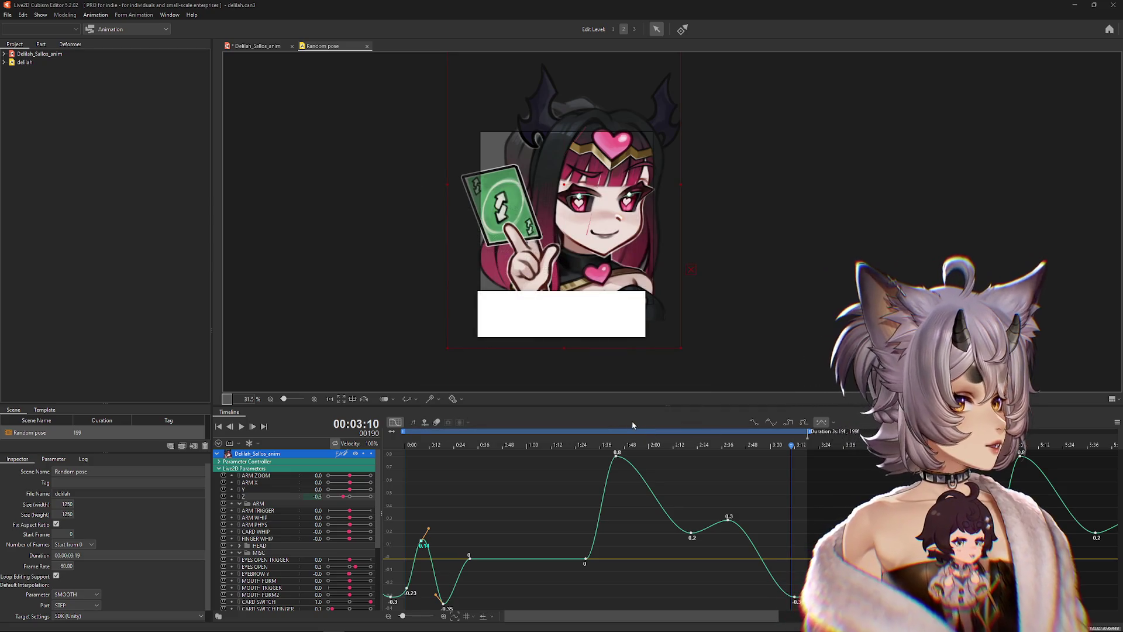
# Step: Load DELILAH56 into the 56×56 slot and the 28 px GIF into the 28×28 slot, then maximize the browser
pyautogui.hotkey('alt', 'Tab')
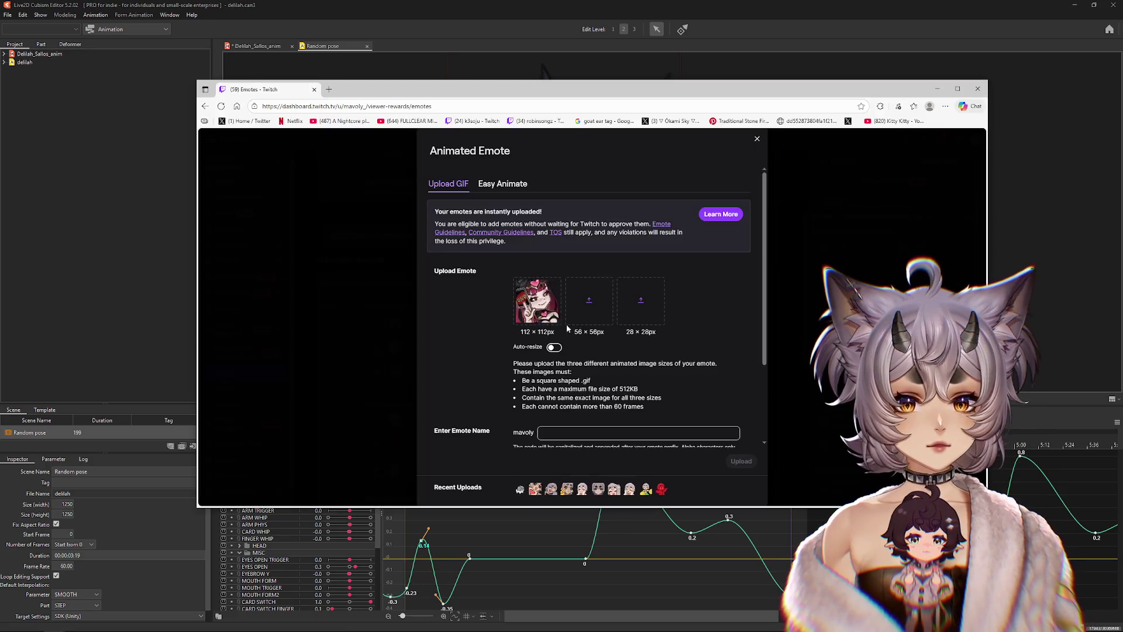
pyautogui.click(591, 301)
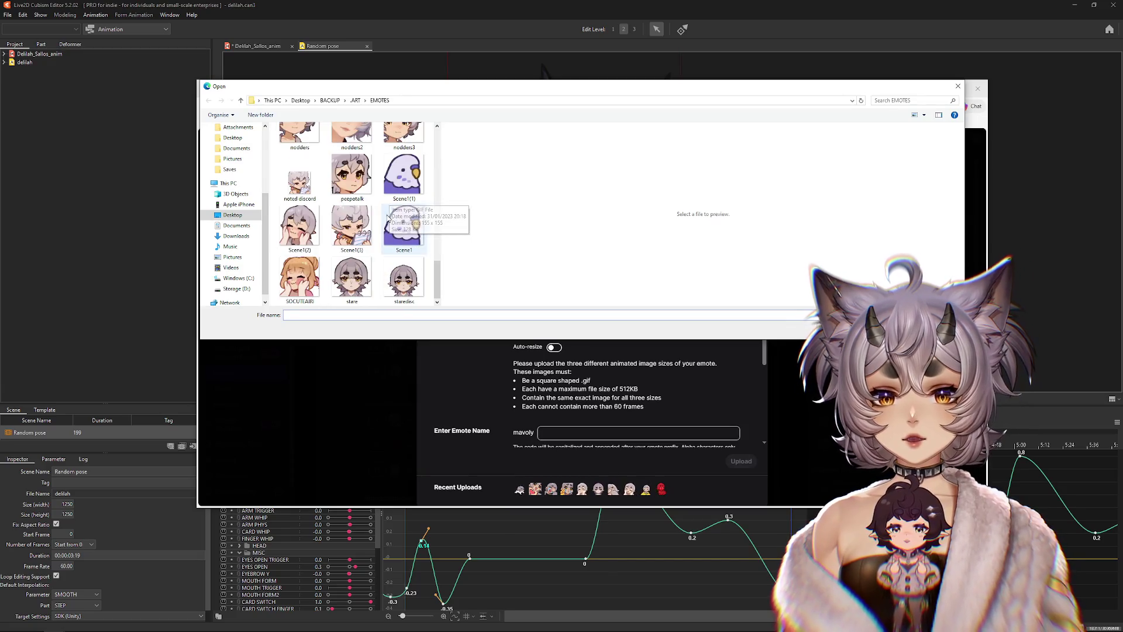
pyautogui.scroll(3, 387, 203)
pyautogui.moveTo(440, 236); pyautogui.dragTo(451, 188)
pyautogui.doubleClick(404, 212)
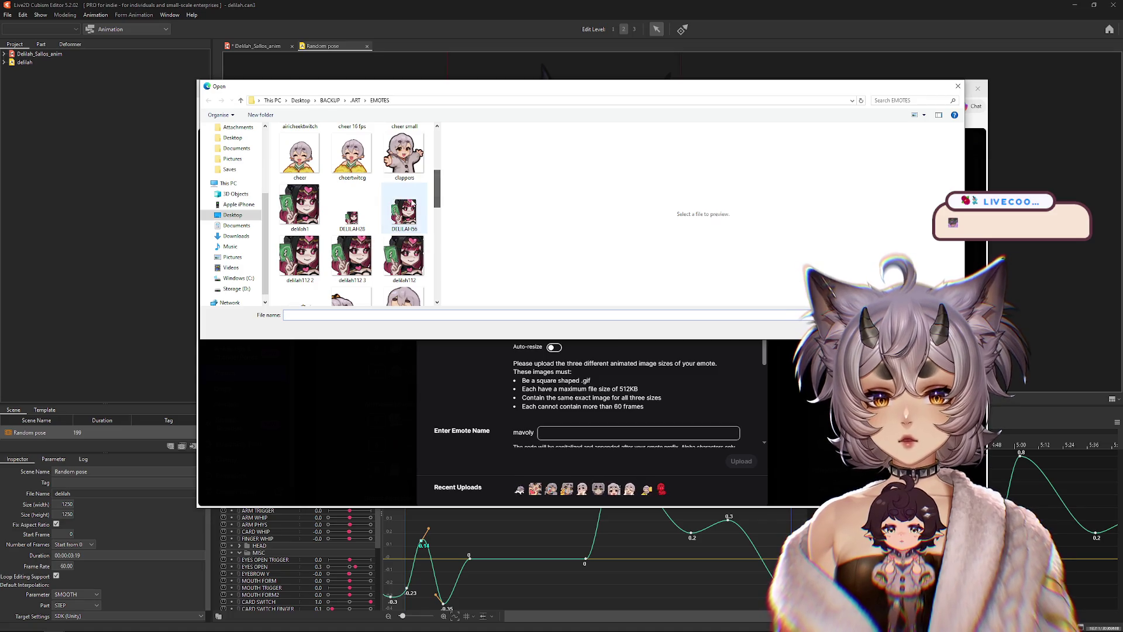
pyautogui.click(648, 309)
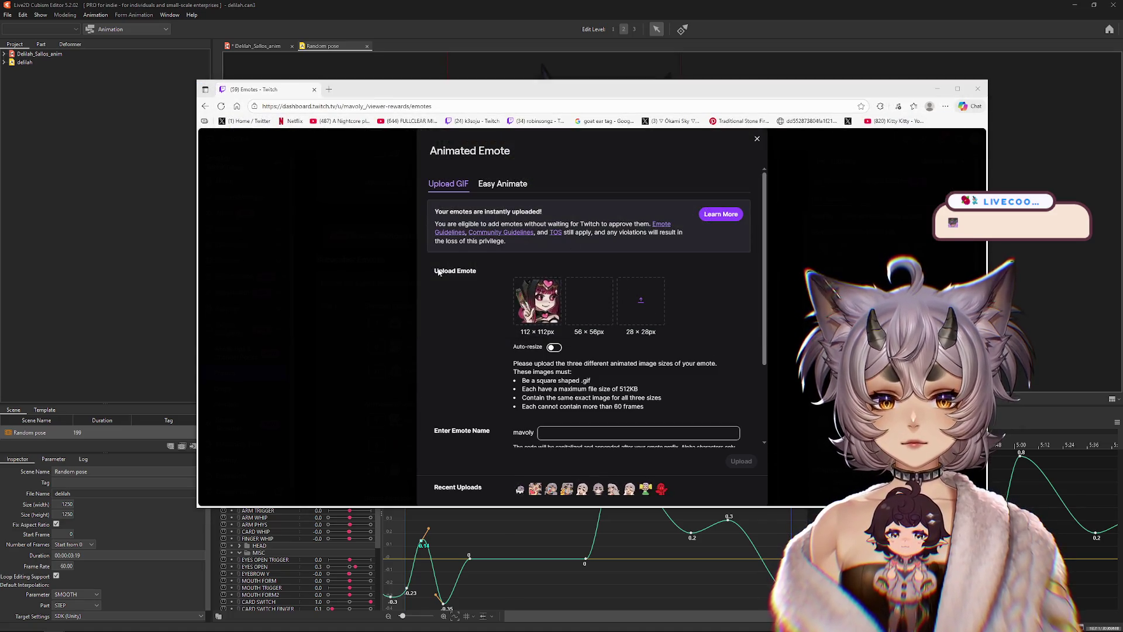
pyautogui.doubleClick(373, 191)
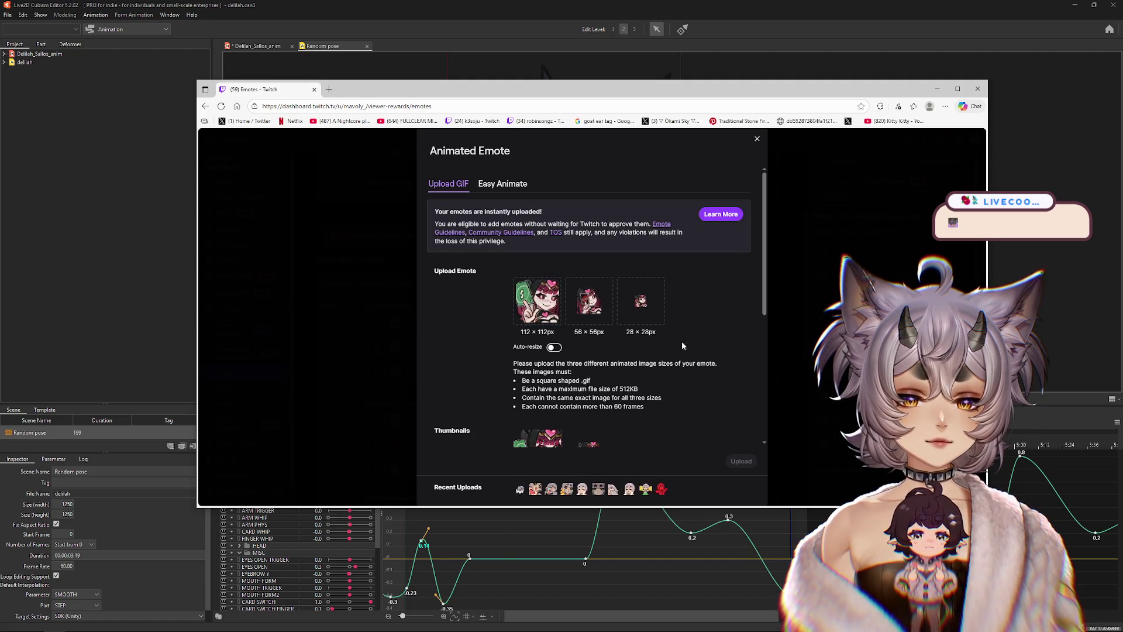
pyautogui.doubleClick(808, 89)
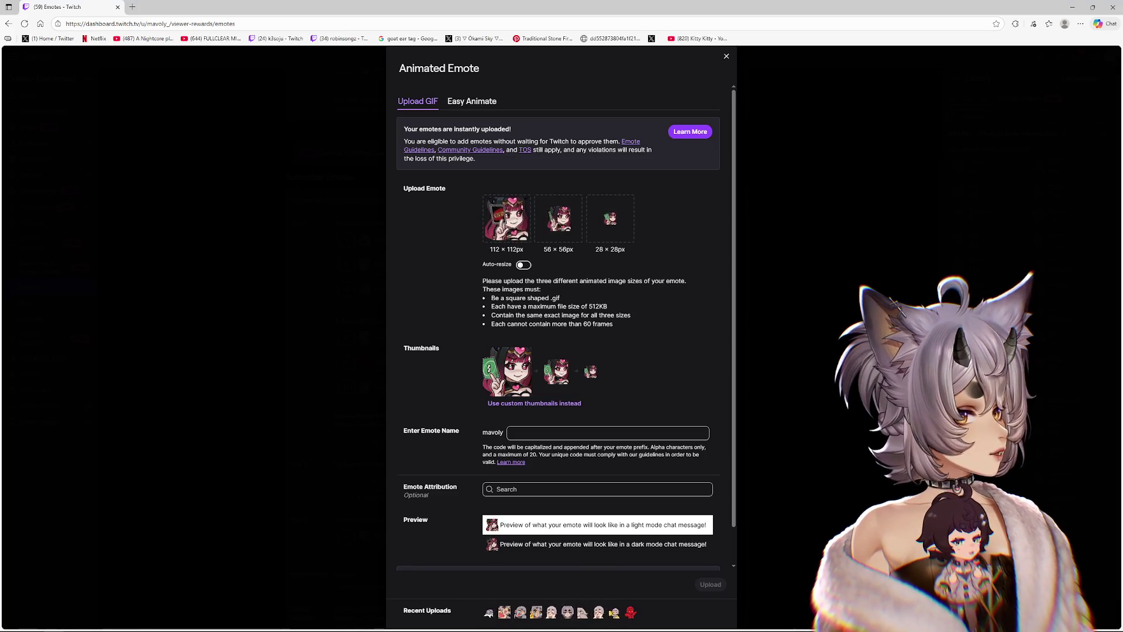
# Step: Name the emote UNO and upload it as Tier 1 animated emote 13, then switch to Chatterino
pyautogui.click(560, 430)
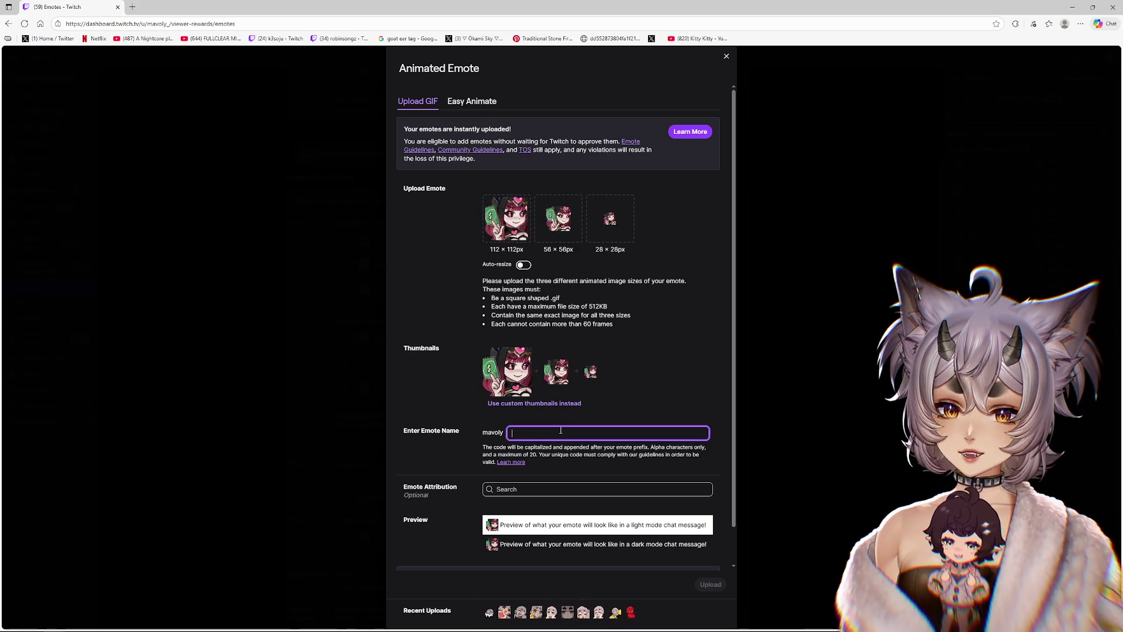
pyautogui.write('UNO')
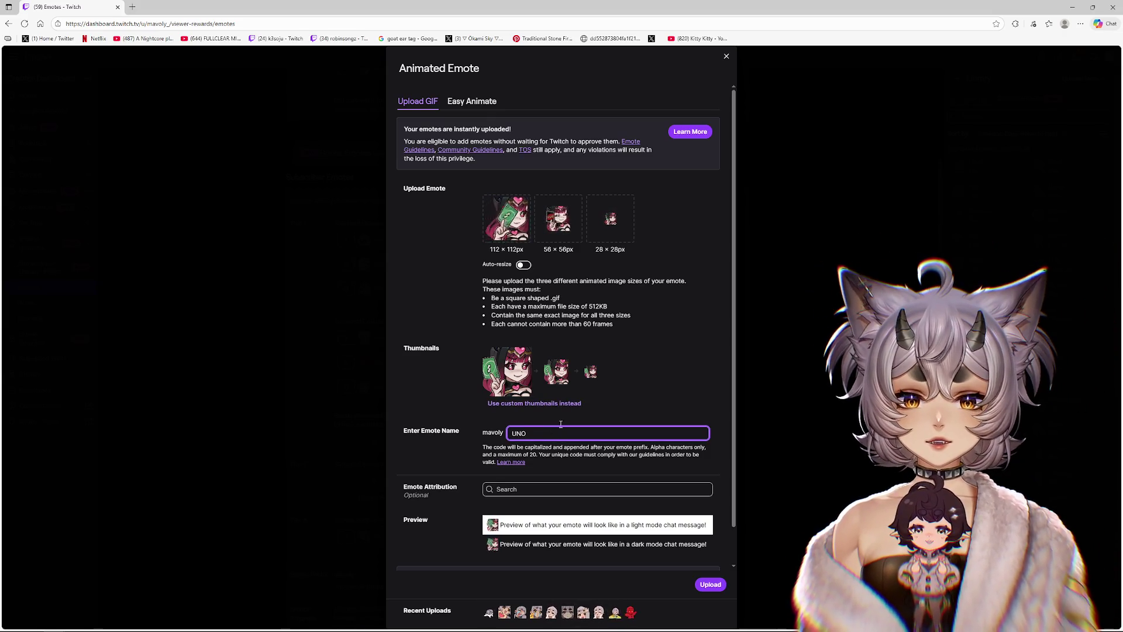
pyautogui.scroll(-1, 658, 376)
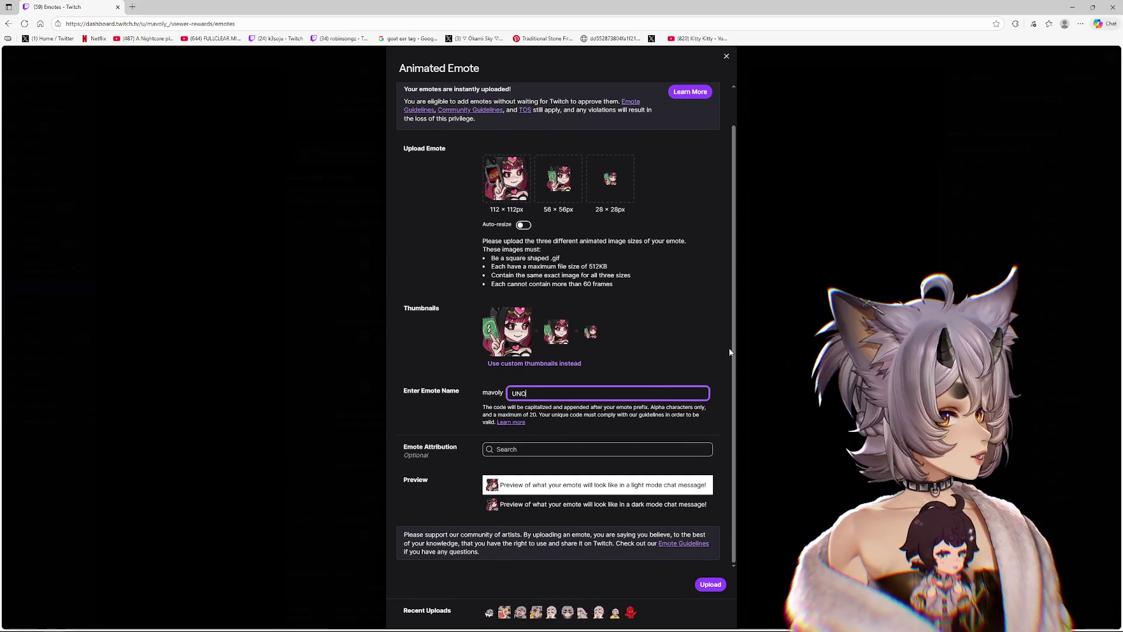
pyautogui.scroll(1, 709, 306)
pyautogui.click(710, 584)
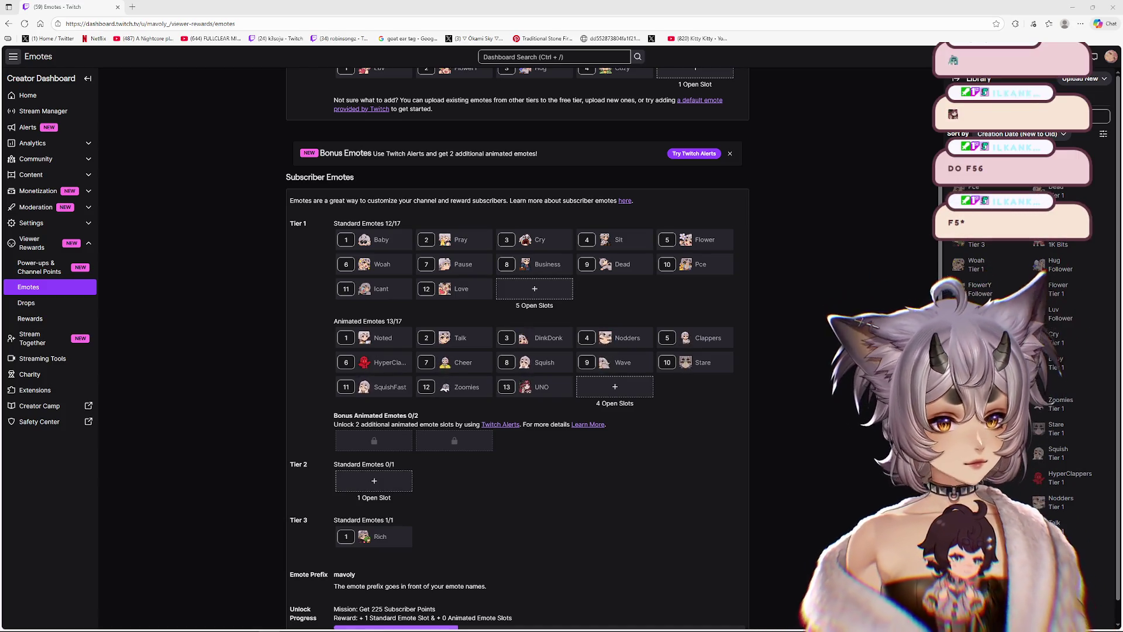
pyautogui.hotkey('alt', 'Tab')
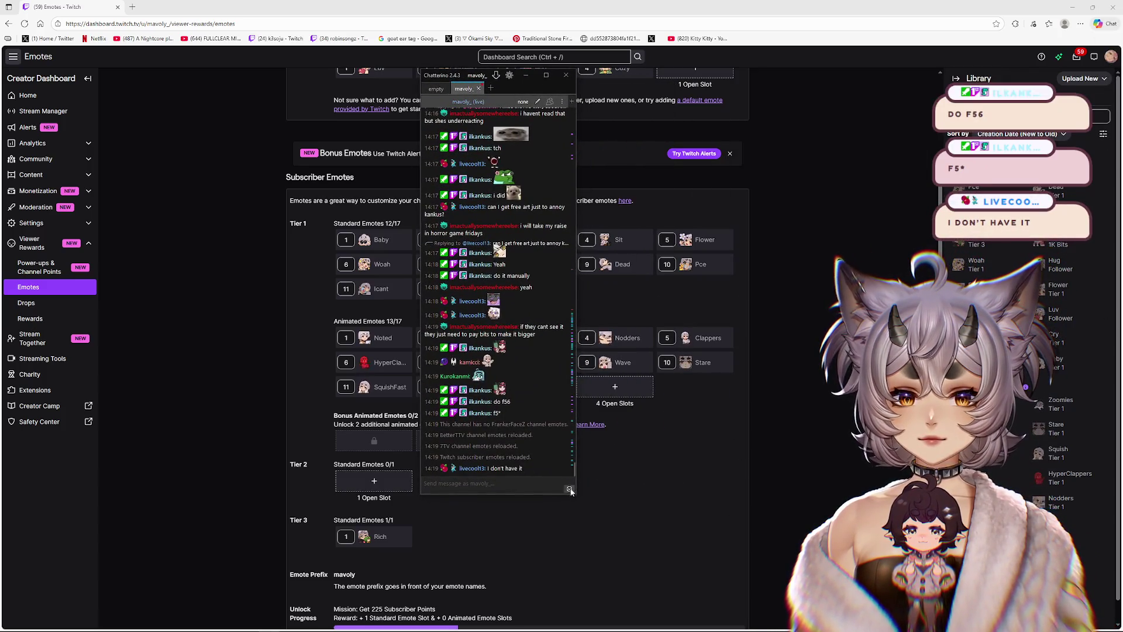
# Step: Send a channel emote from Chatterino's emote picker to test it in chat
pyautogui.click(569, 489)
pyautogui.click(220, 312)
pyautogui.click(495, 483)
pyautogui.press('Return')
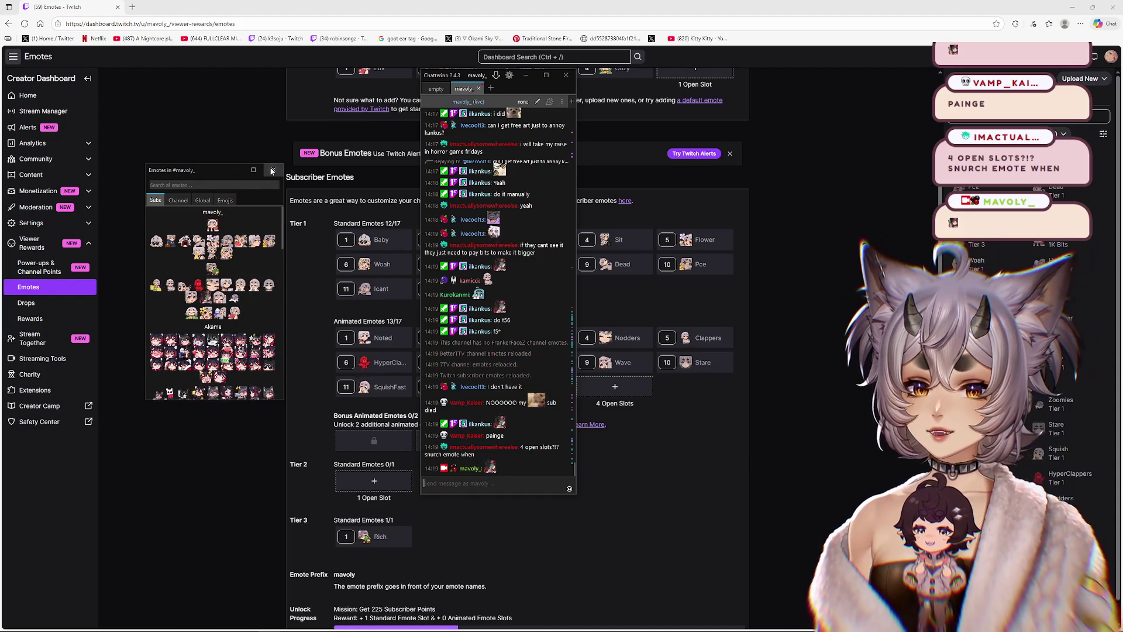
pyautogui.click(272, 170)
# Step: Reopen the stream chat and send a message of mavolyUNO emotes via ::UNO autocomplete
pyautogui.moveTo(496, 466)
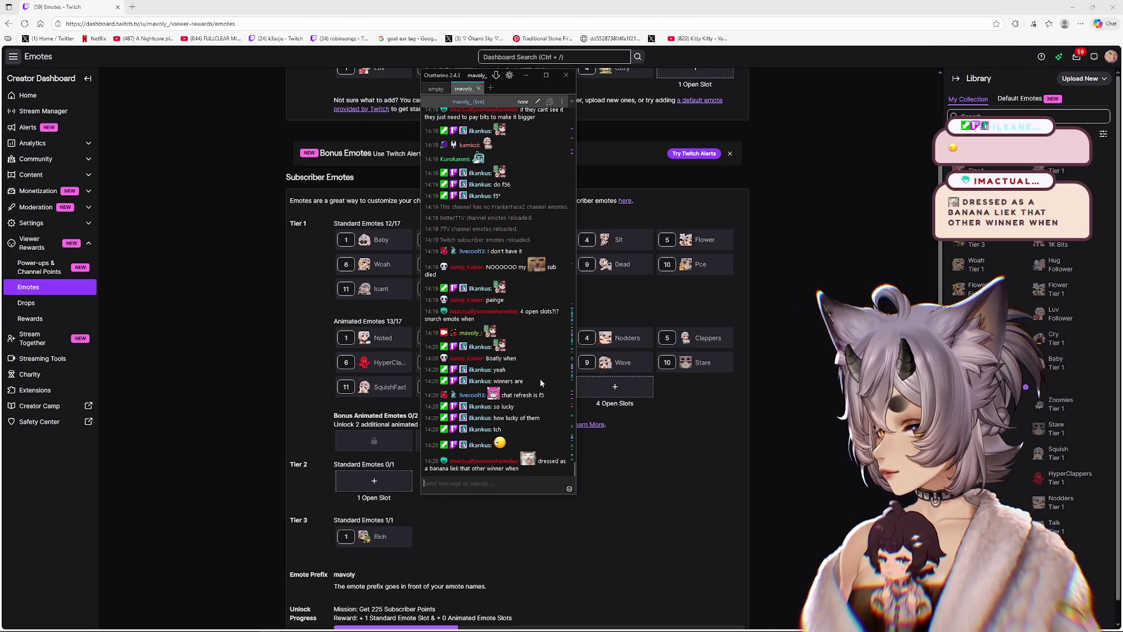
pyautogui.moveTo(495, 345)
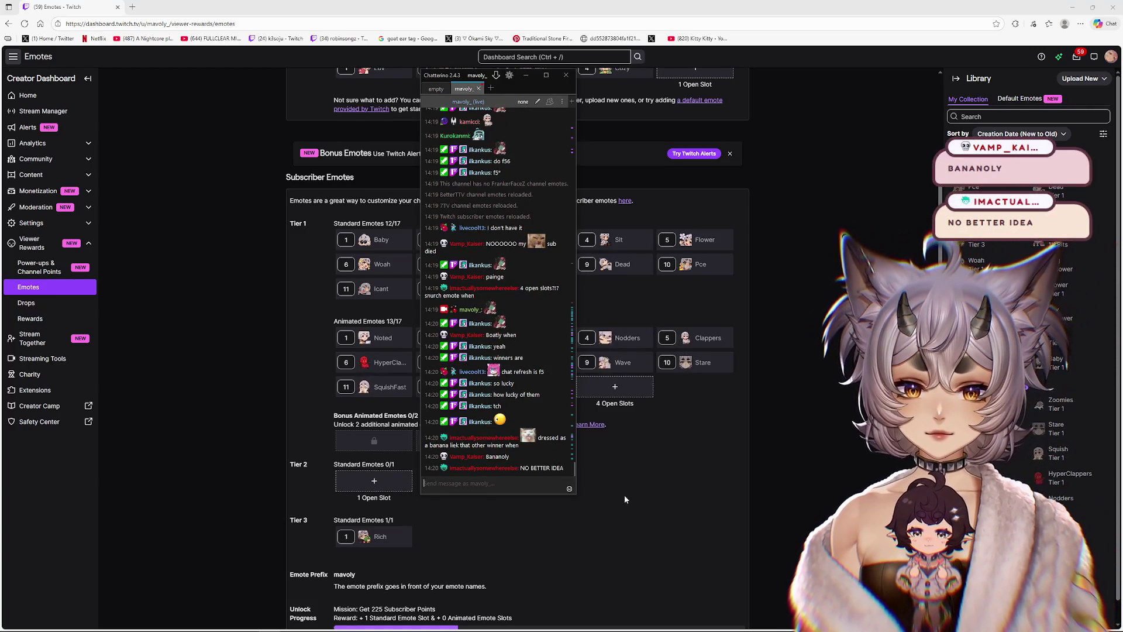
pyautogui.click(637, 465)
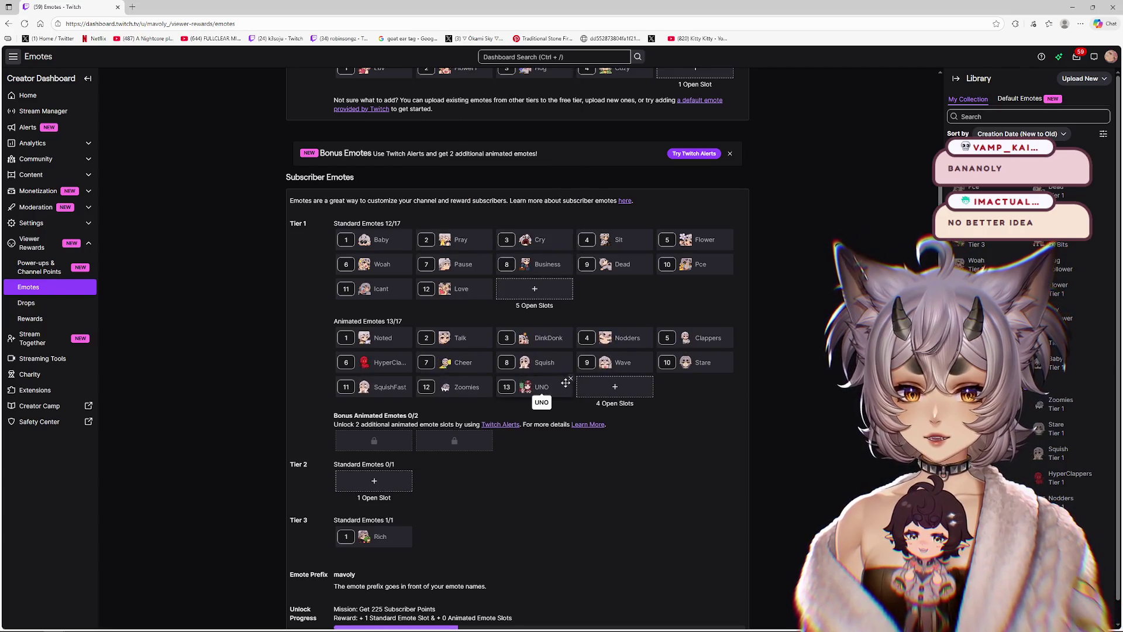
pyautogui.moveTo(300, 622)
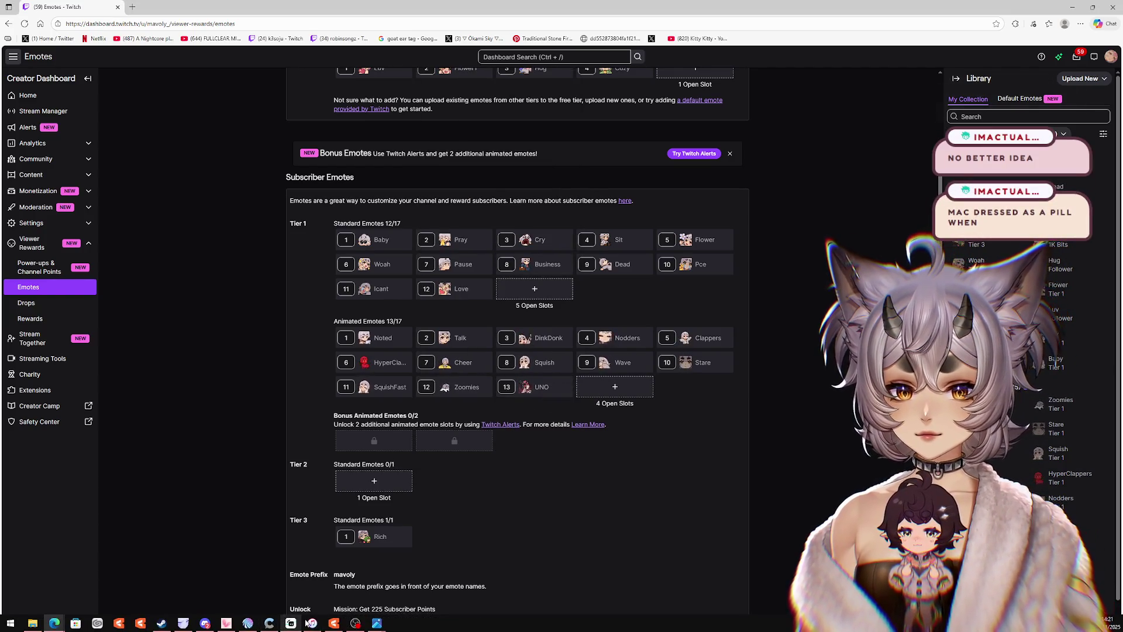
pyautogui.click(205, 623)
pyautogui.click(444, 585)
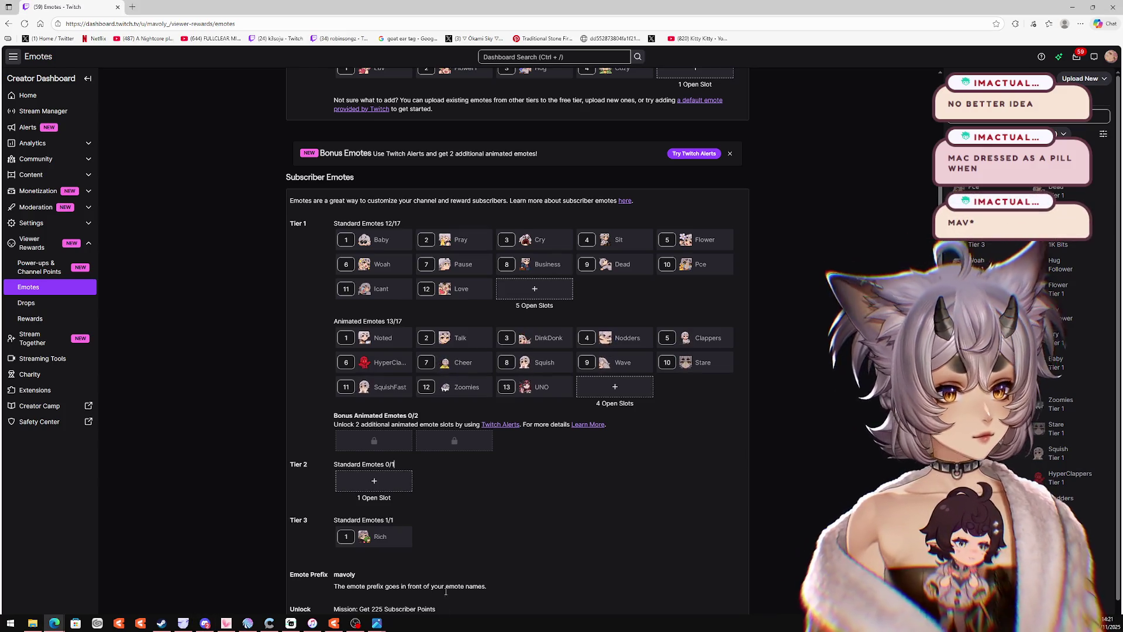
pyautogui.click(343, 624)
pyautogui.click(339, 626)
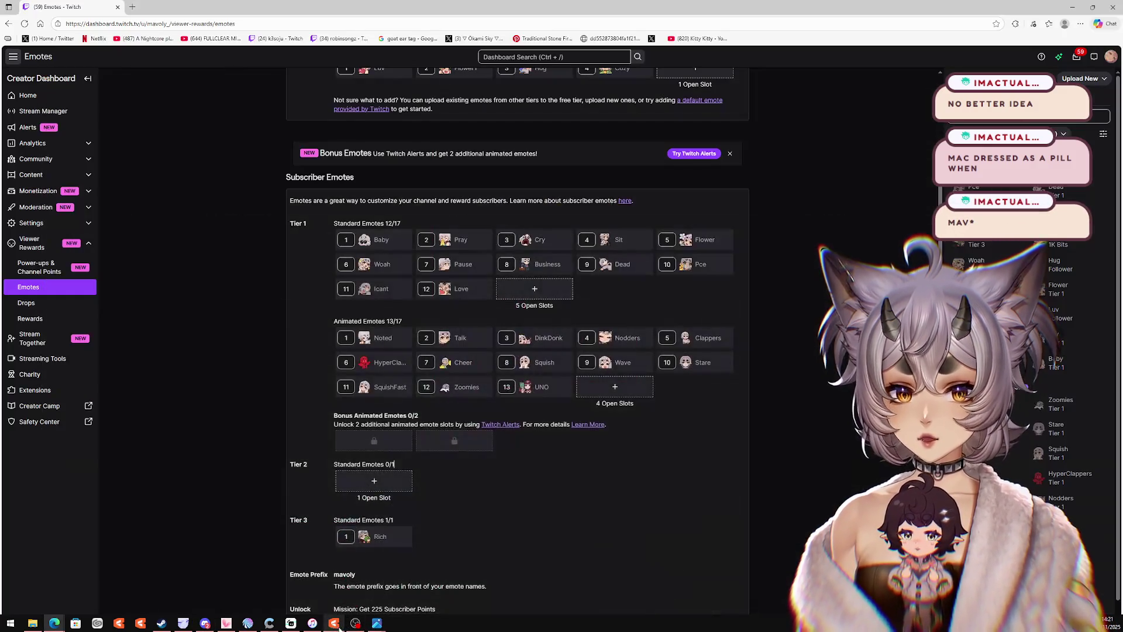
pyautogui.click(269, 624)
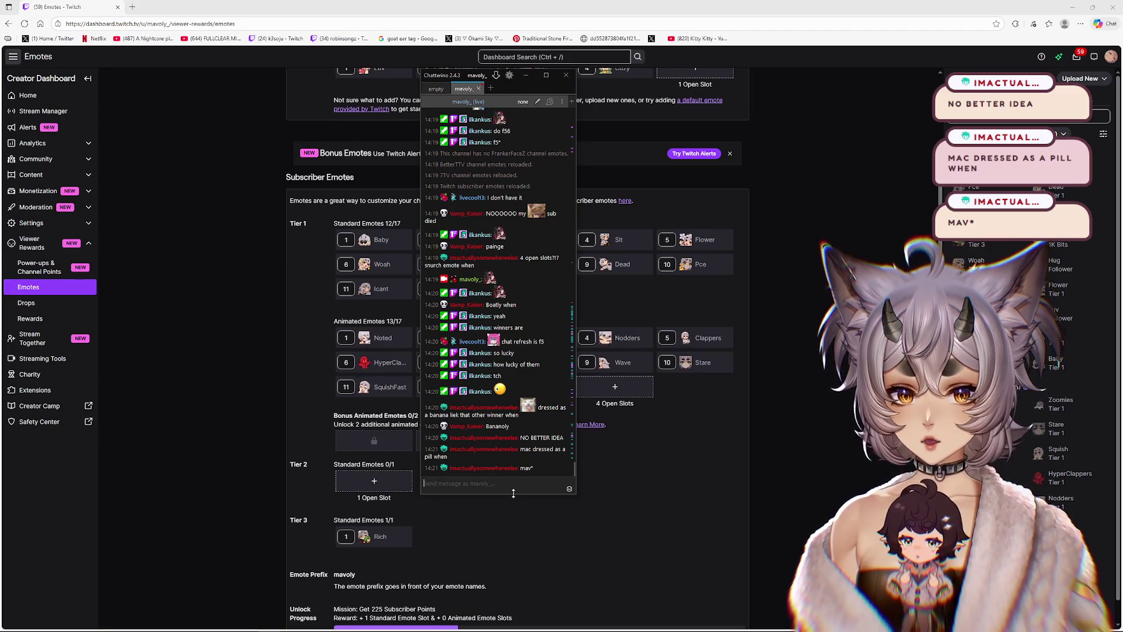
pyautogui.write(':')
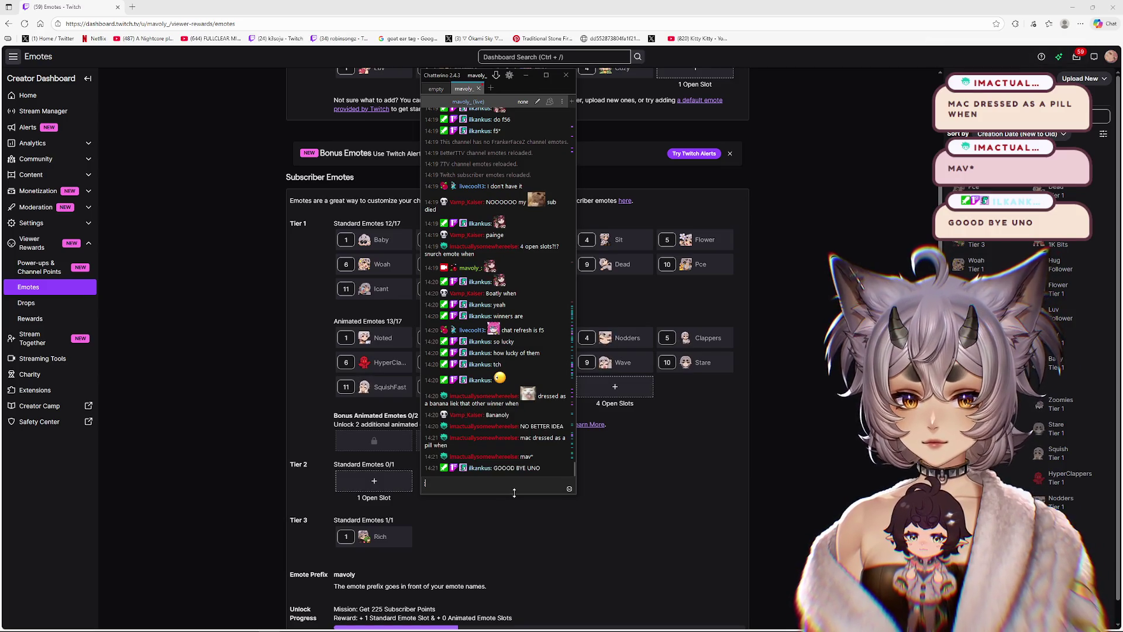
pyautogui.write(':UNO')
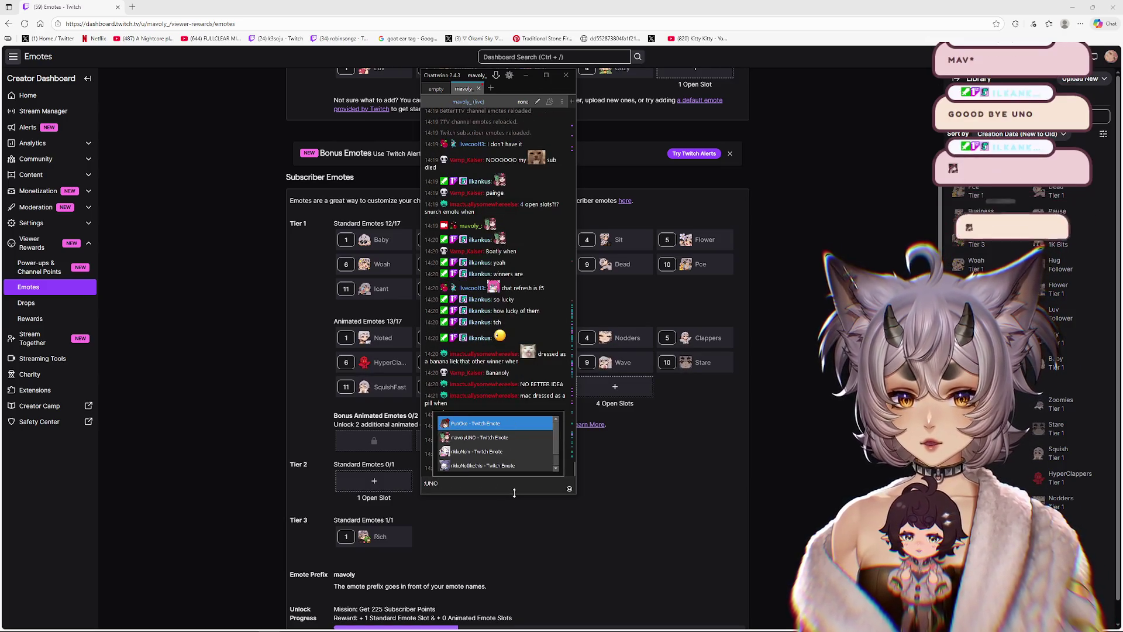
pyautogui.click(489, 440)
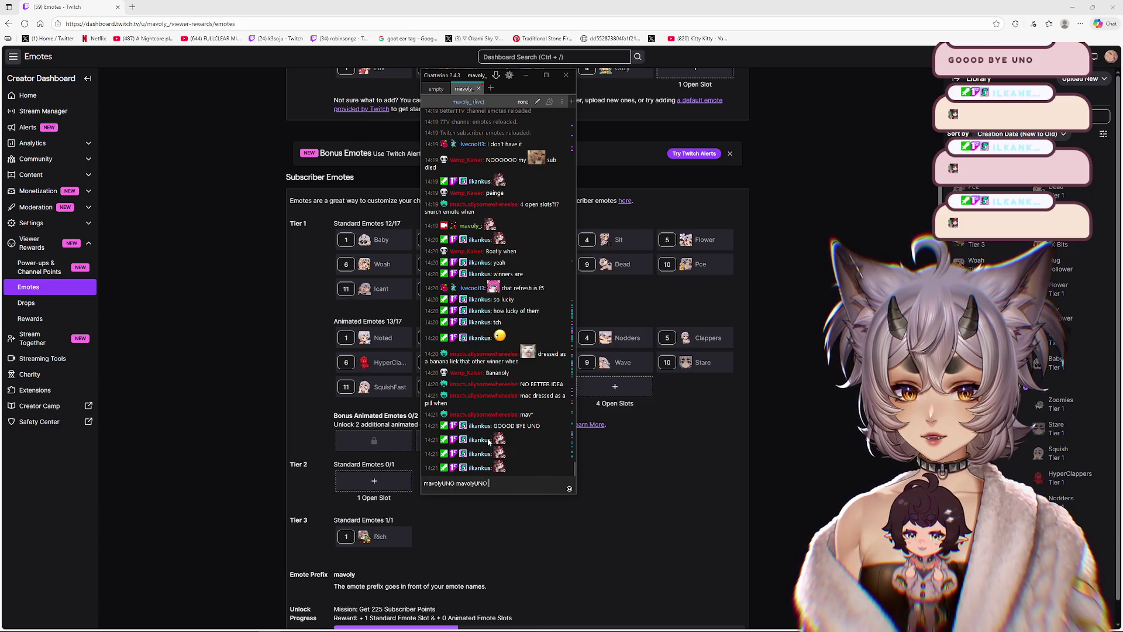
pyautogui.press('Return')
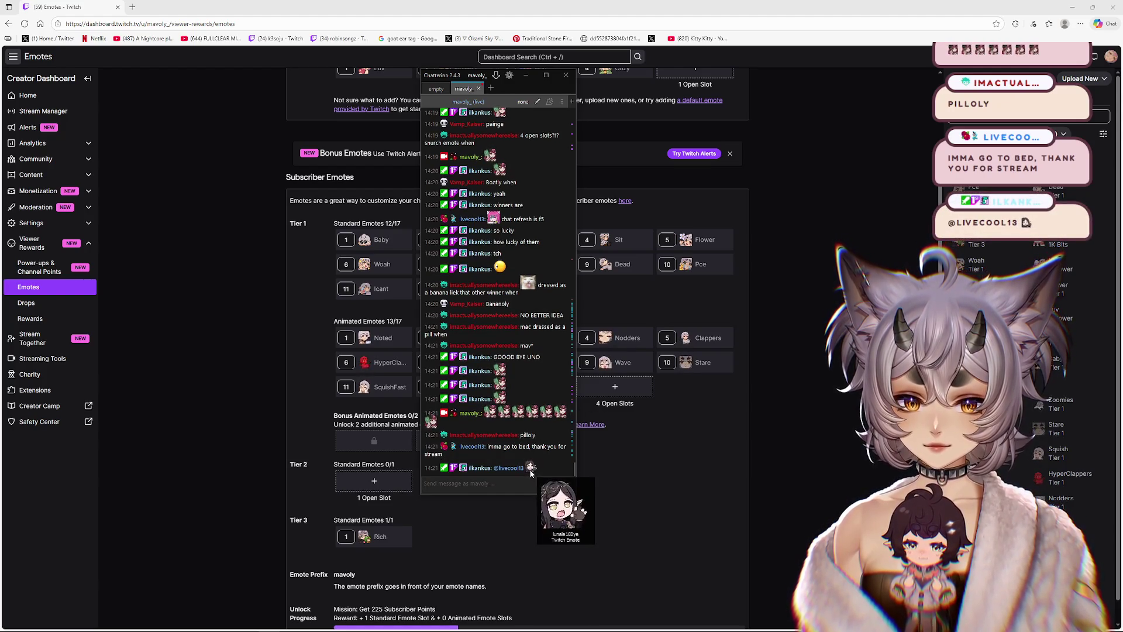
# Step: Remove the UNO emote from its animated subscriber slot on Twitch
pyautogui.click(754, 466)
pyautogui.click(571, 381)
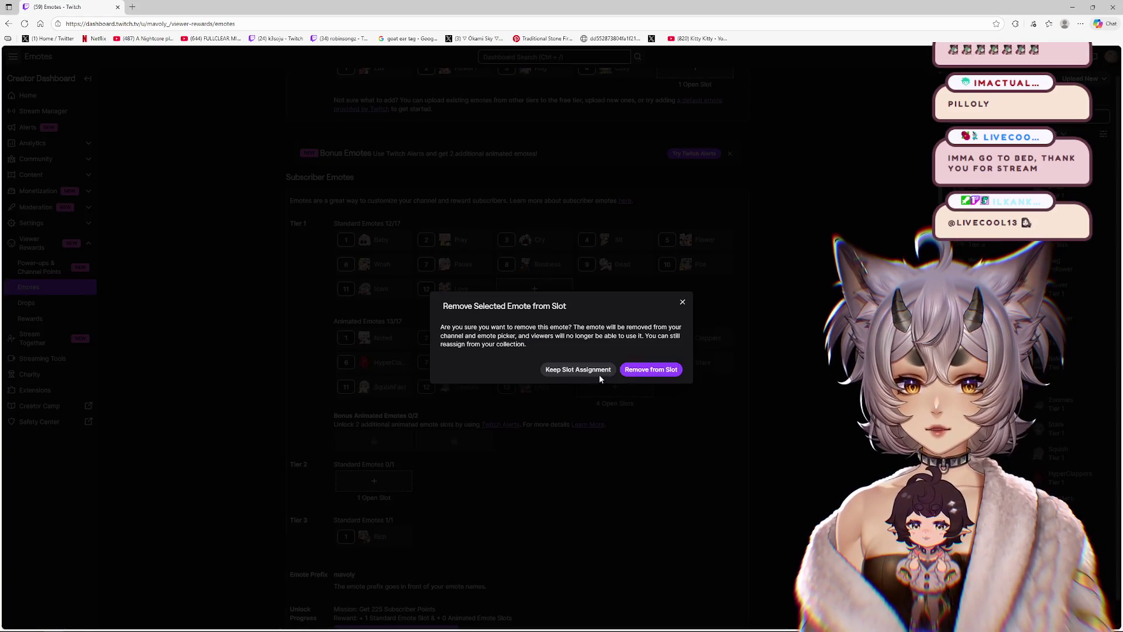
pyautogui.click(660, 375)
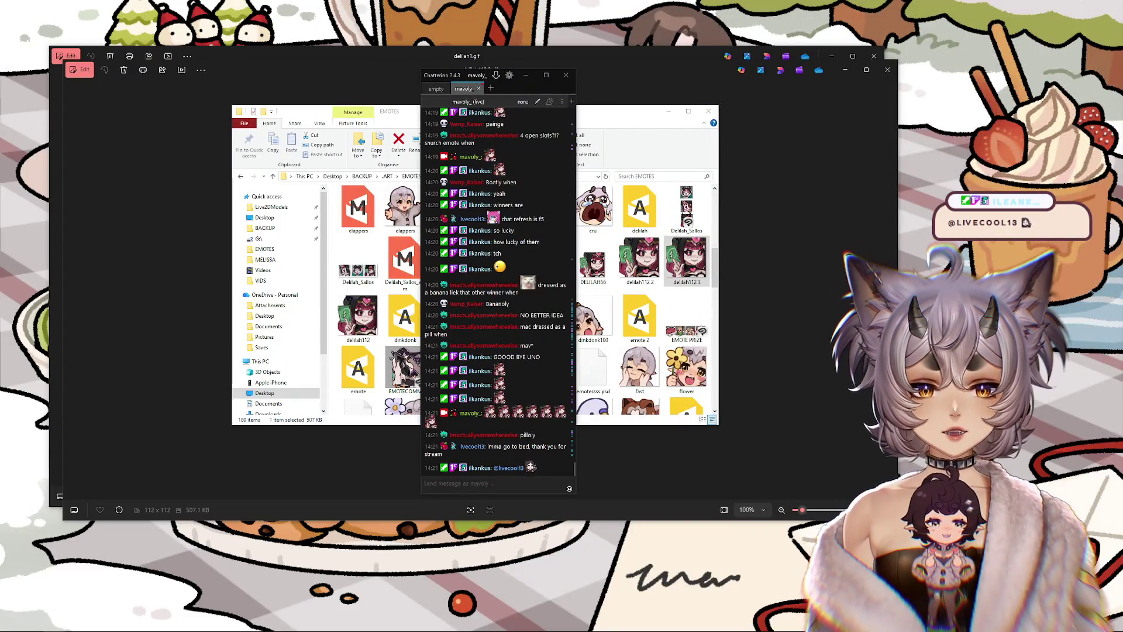
# Step: Bring the EMOTES folder forward, then enlarge the Discord window showing Mav's Forest
pyautogui.hotkey('alt', 'Tab')
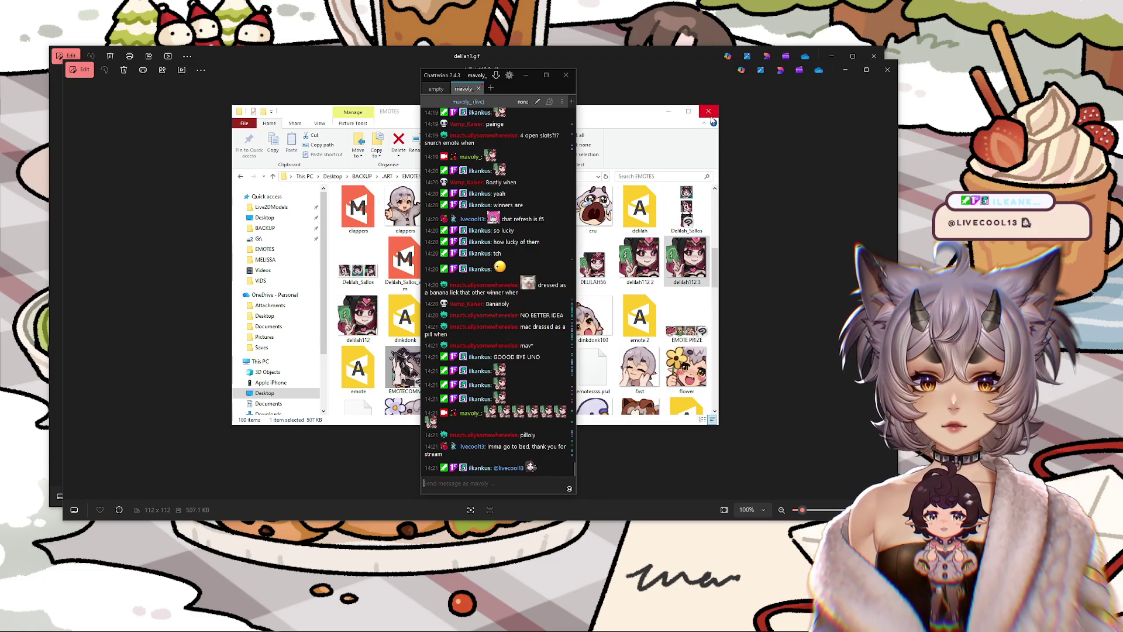
pyautogui.click(682, 201)
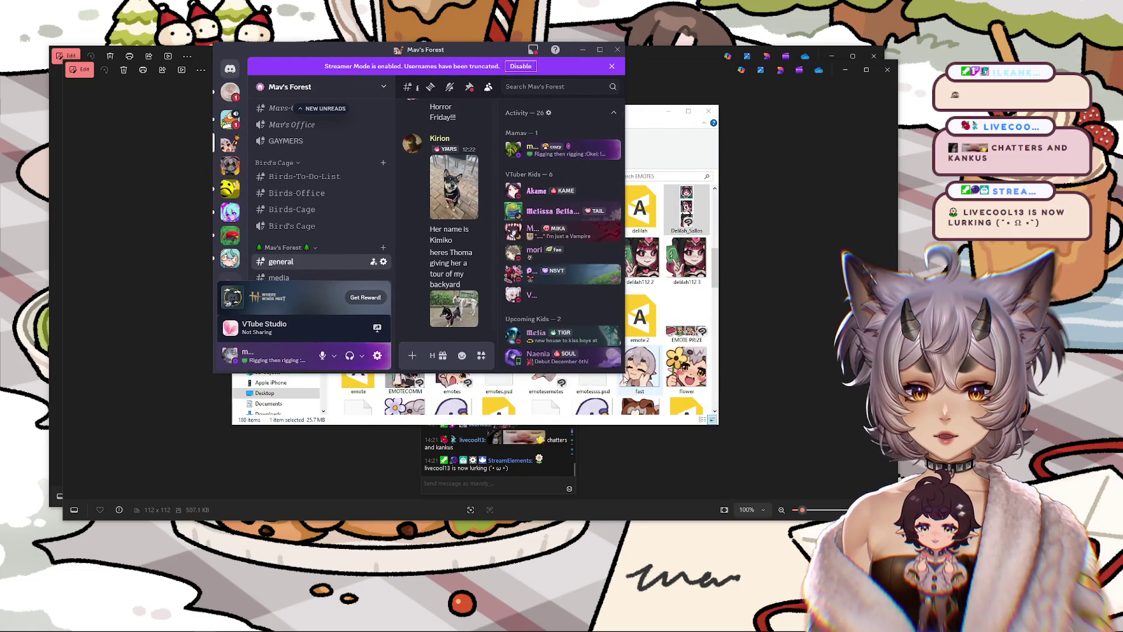
pyautogui.moveTo(624, 373); pyautogui.dragTo(833, 478)
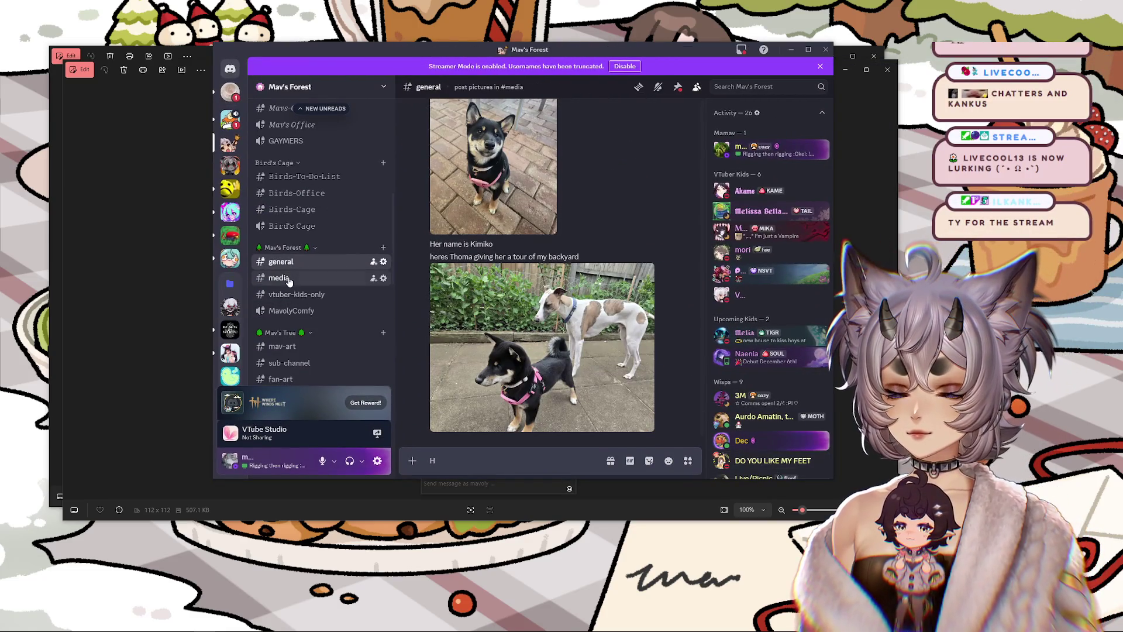
# Step: View the three-emote sheet in #media full-screen, zooming in to inspect it
pyautogui.click(289, 281)
pyautogui.scroll(-4, 584, 350)
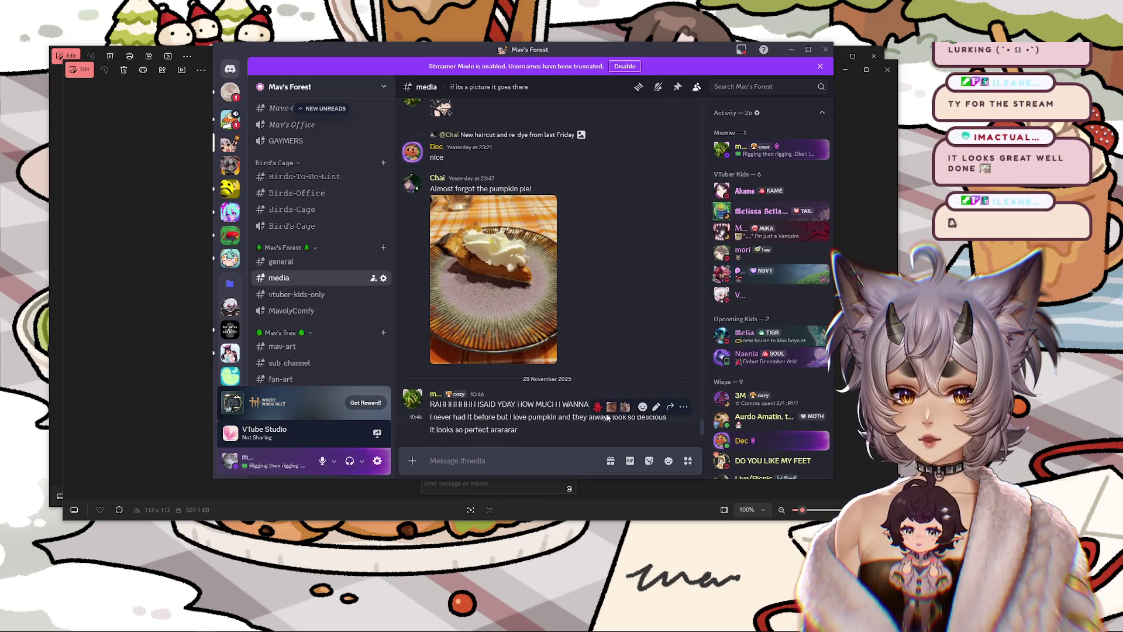
pyautogui.scroll(5, 607, 418)
pyautogui.click(459, 351)
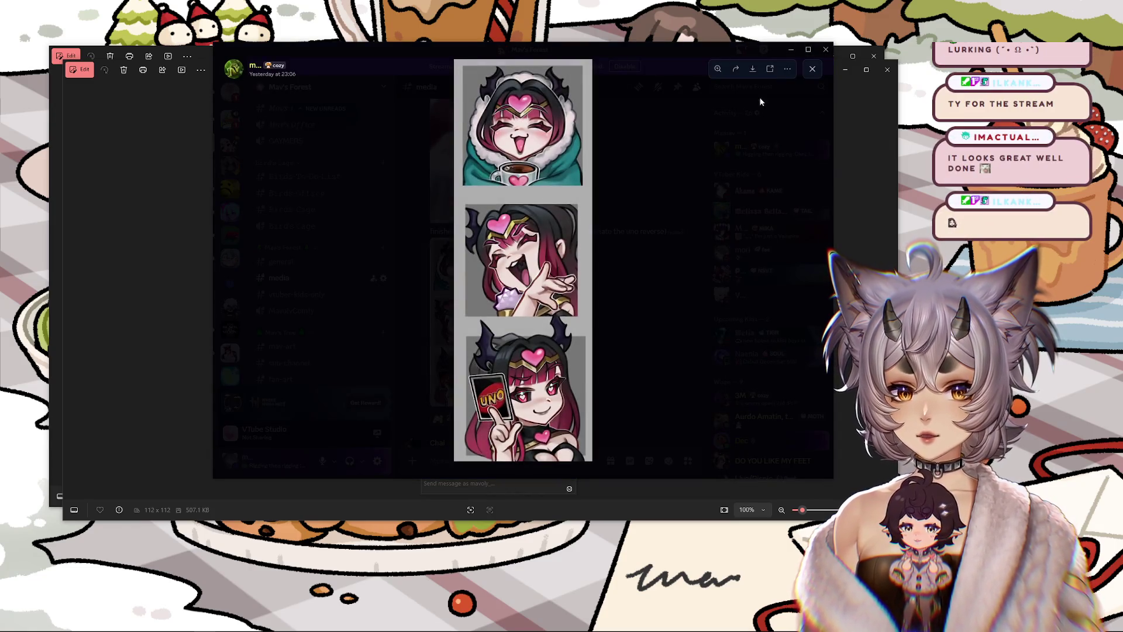
pyautogui.click(808, 51)
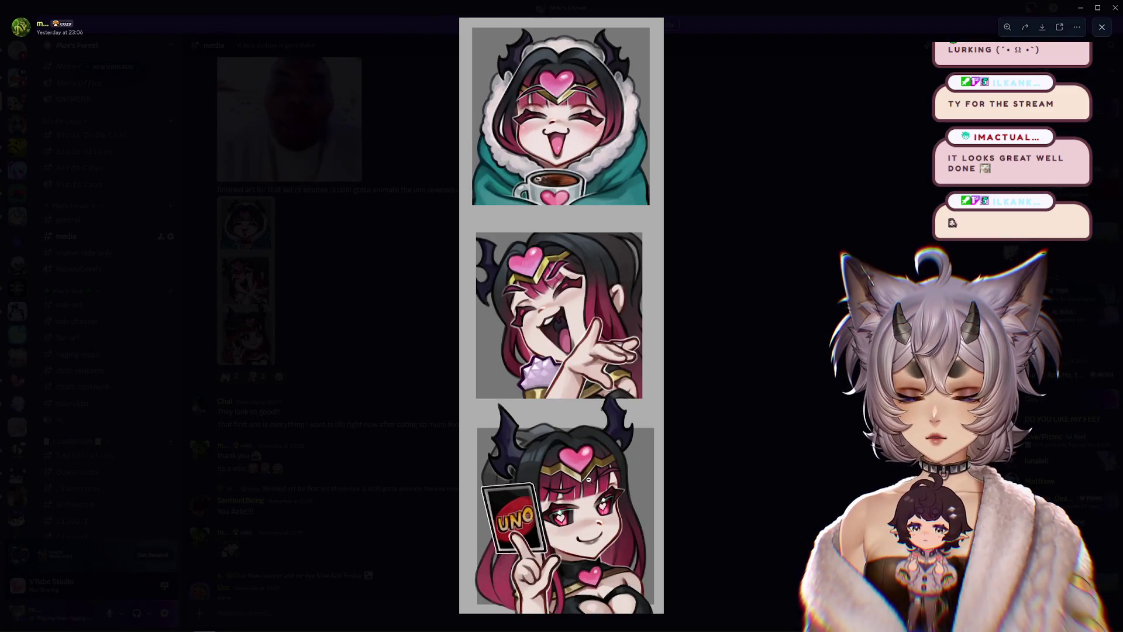
pyautogui.click(568, 367)
pyautogui.scroll(3, 568, 366)
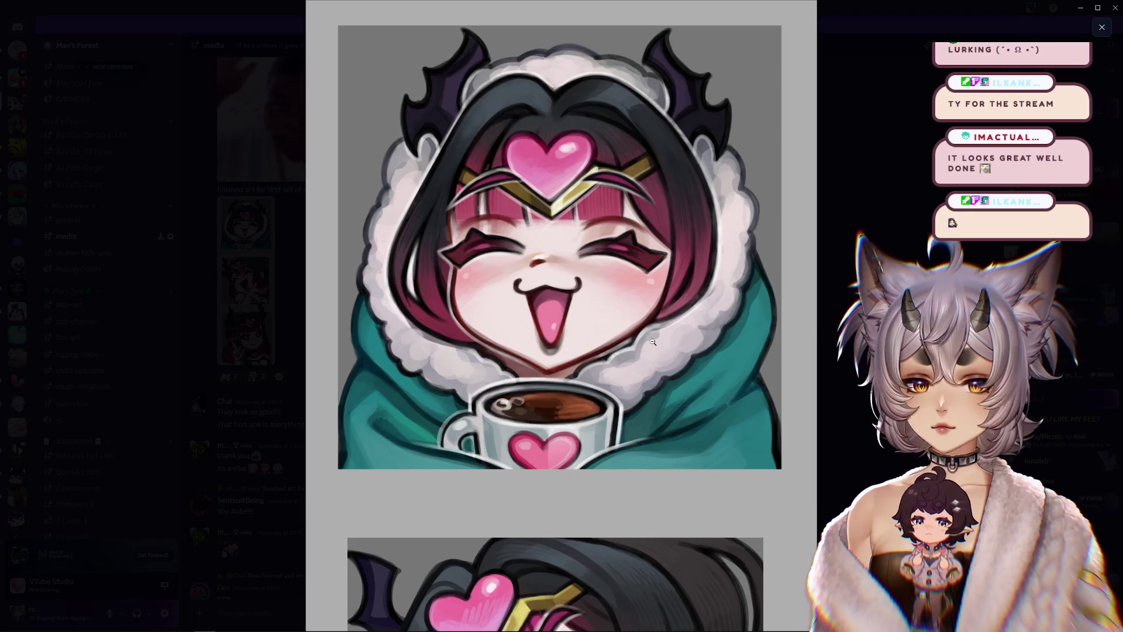
pyautogui.scroll(-5, 649, 289)
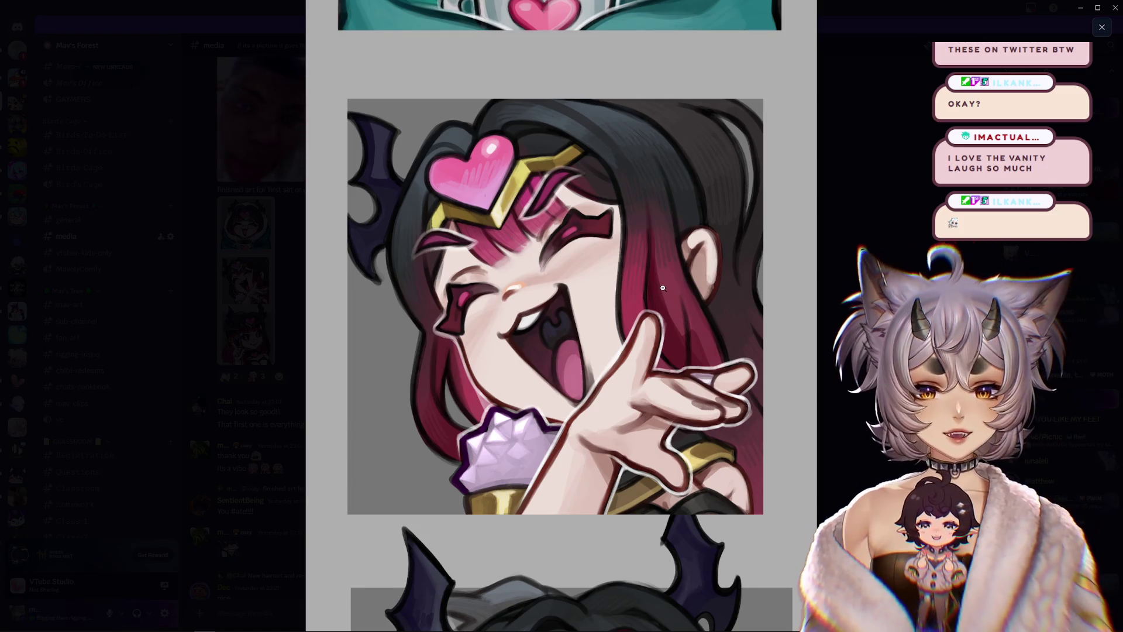
pyautogui.scroll(-5, 665, 273)
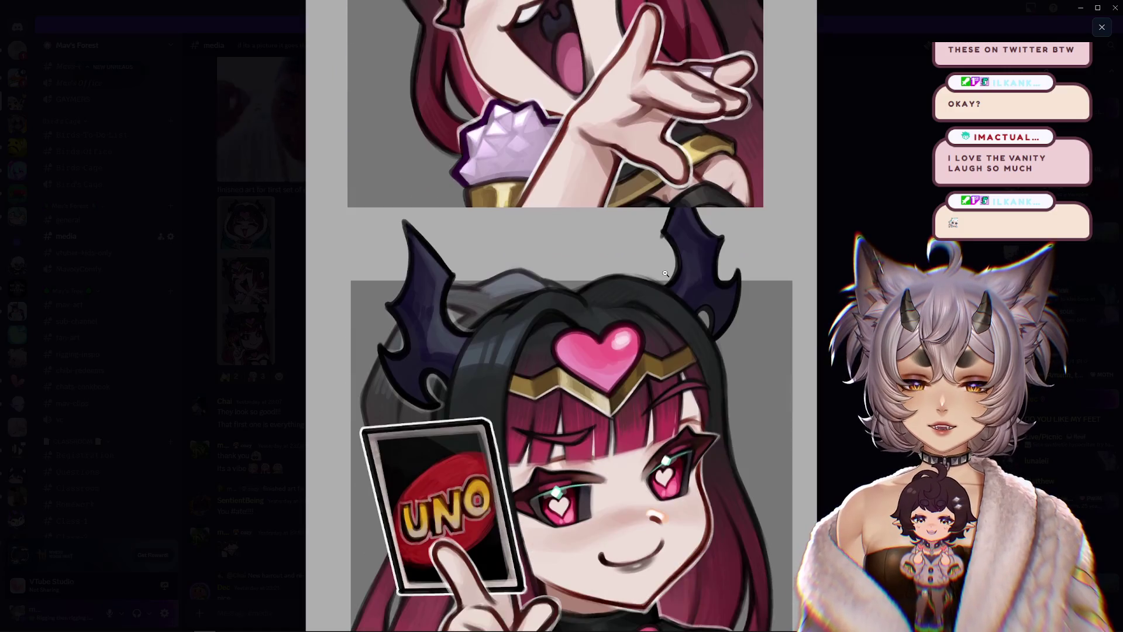
pyautogui.scroll(-2, 665, 274)
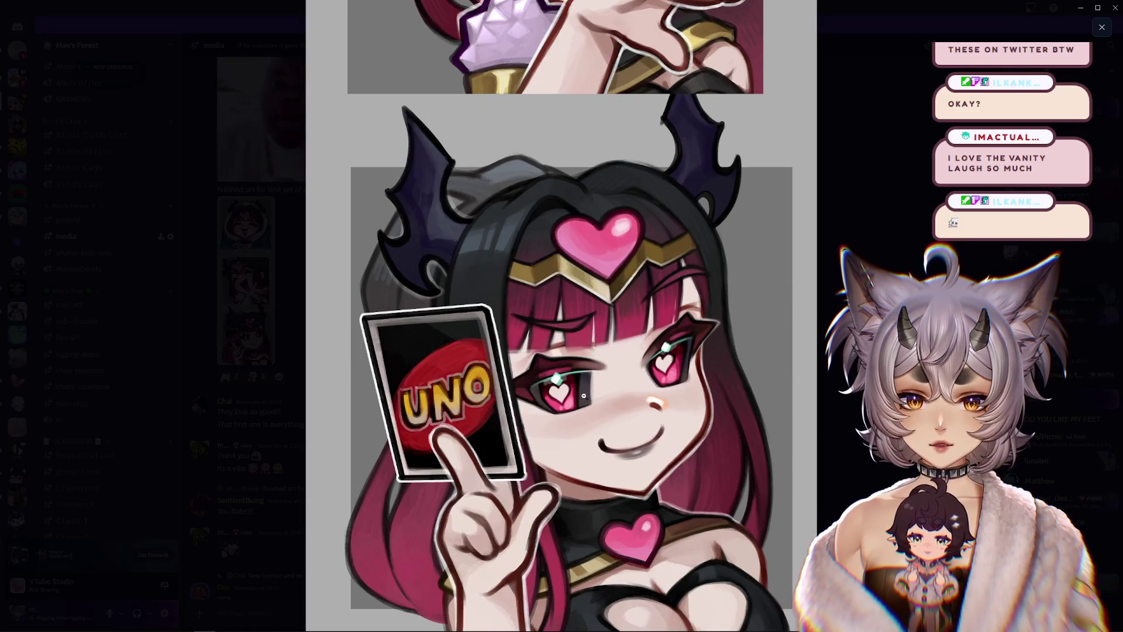
pyautogui.scroll(9, 581, 397)
pyautogui.click(650, 365)
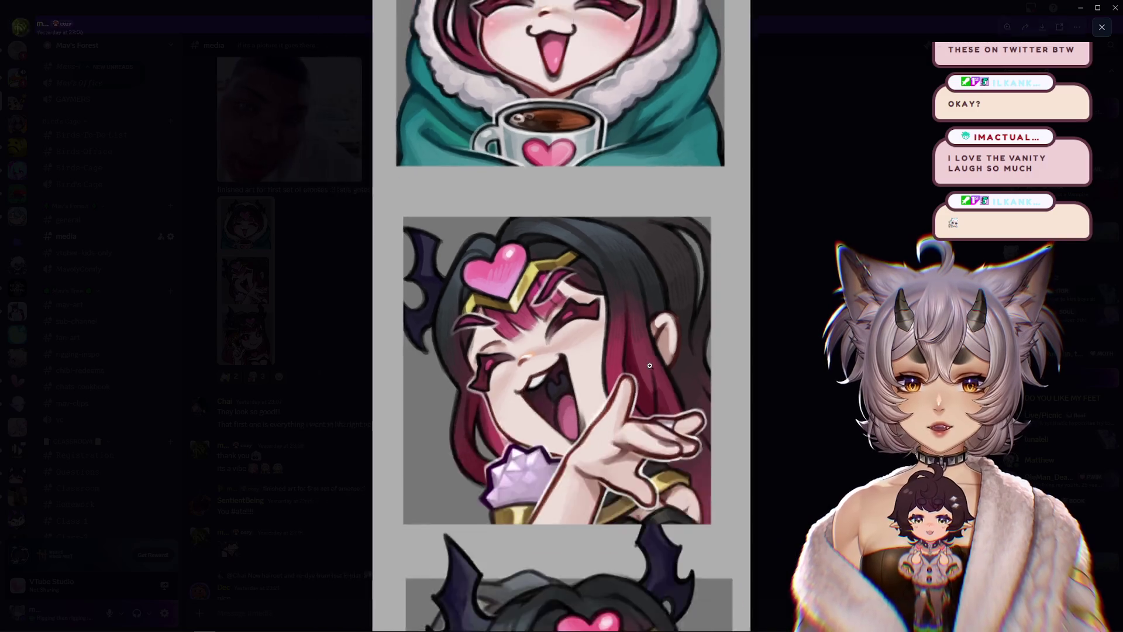
pyautogui.press('Escape')
# Step: View the roast chicken photo, then leave Discord for the EMOTES folder
pyautogui.scroll(4, 369, 213)
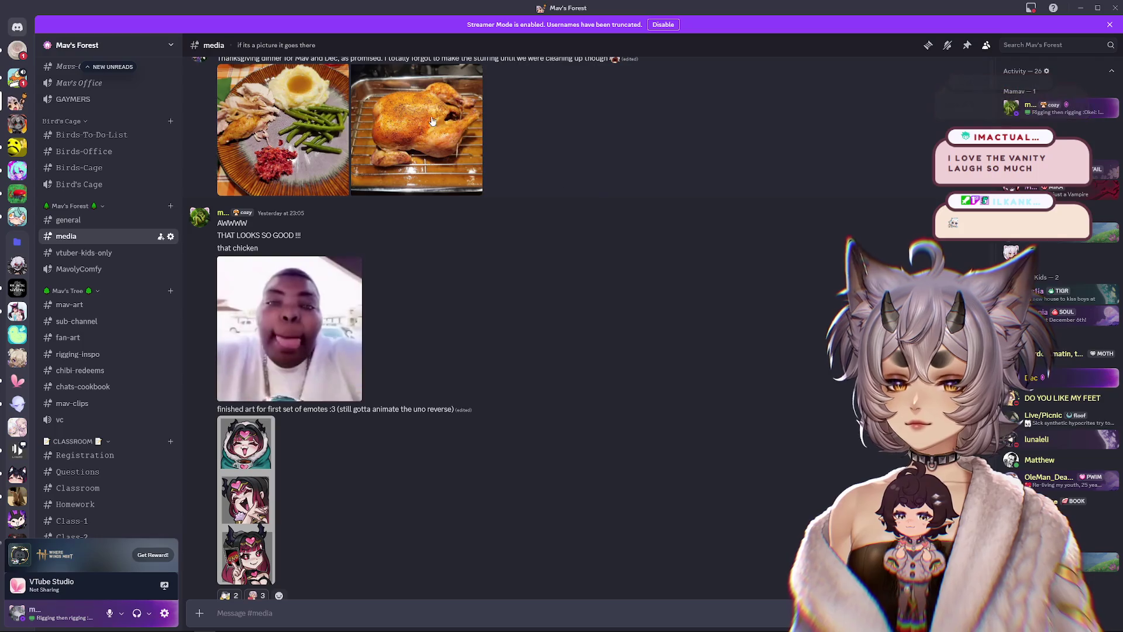
pyautogui.click(433, 146)
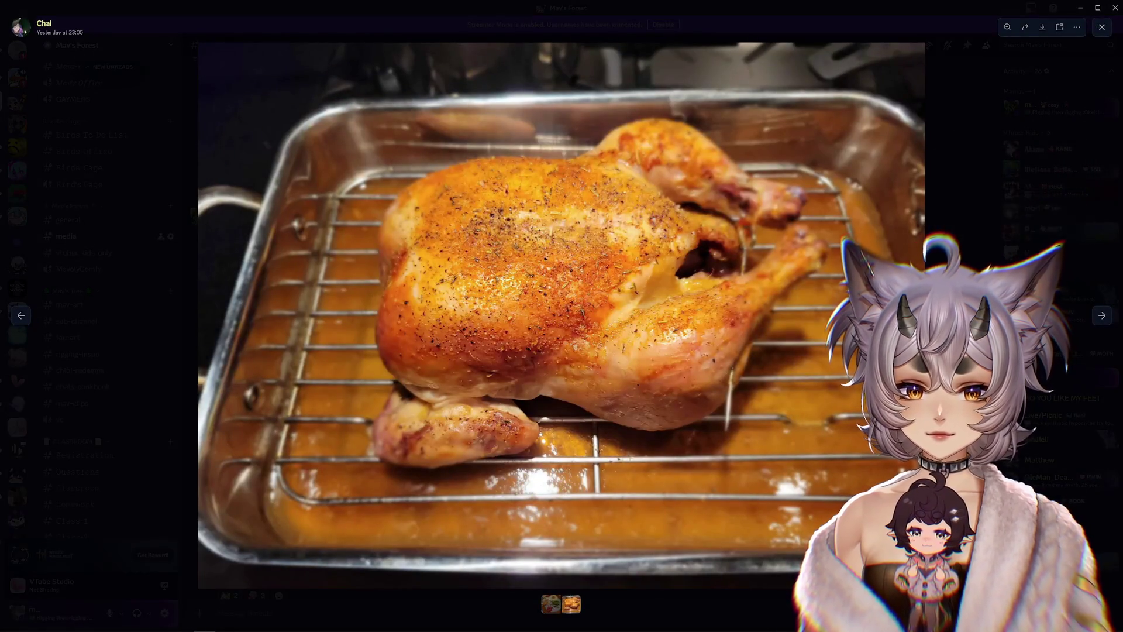
pyautogui.press('Escape')
pyautogui.scroll(-8, 629, 421)
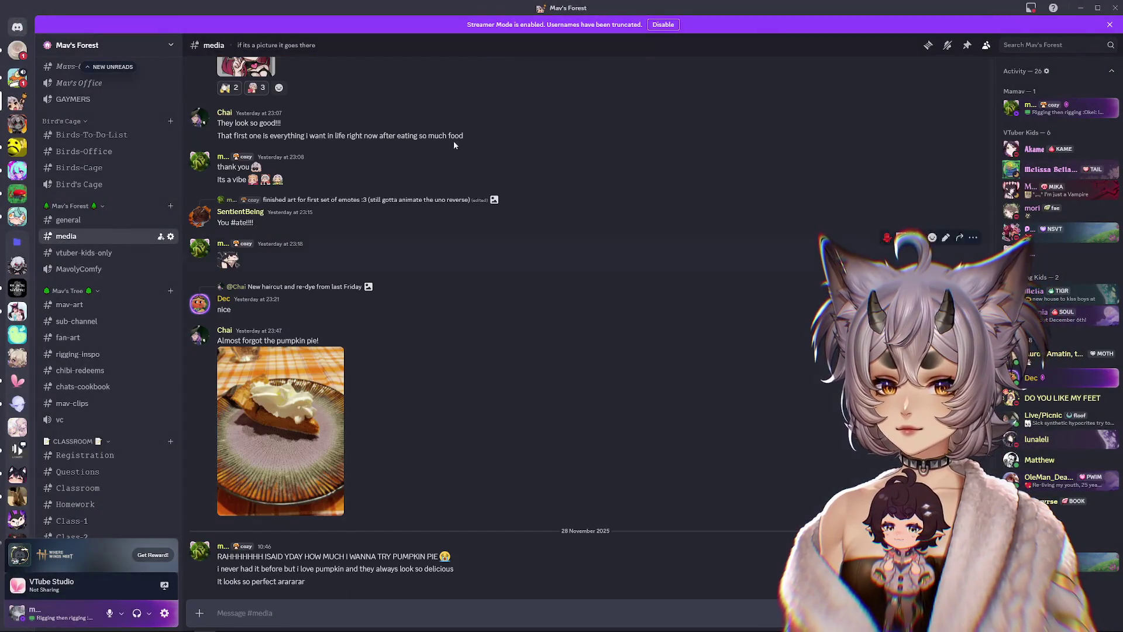
pyautogui.hotkey('alt', 'Tab')
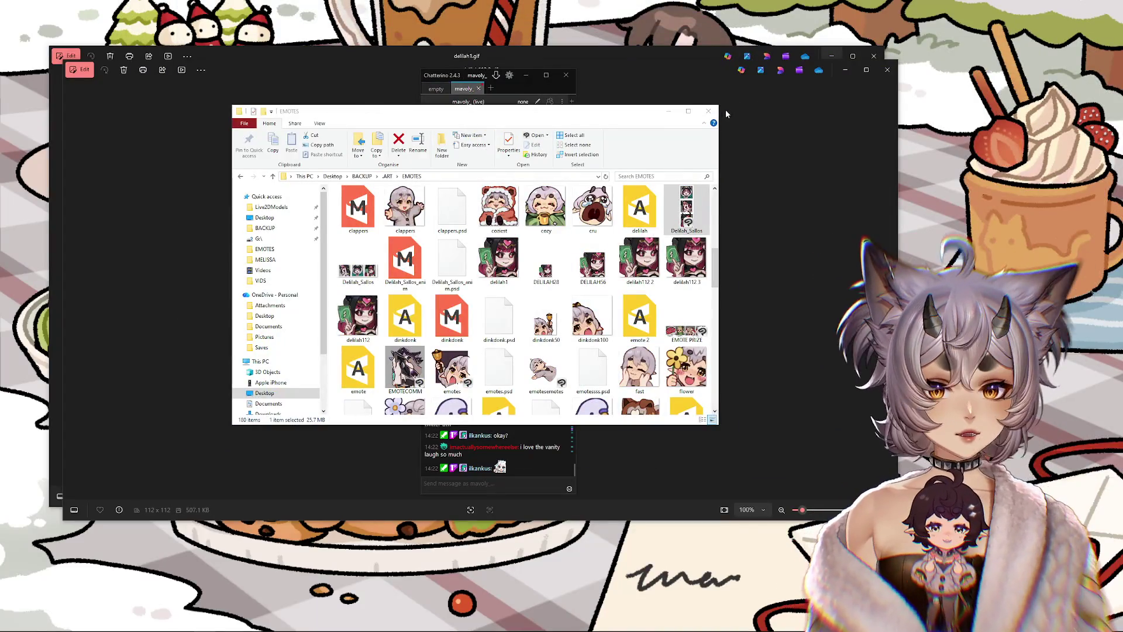
# Step: Close the EMOTES folder and the delilah112 3.gif and delilah1.gif viewers, moving the chat right
pyautogui.click(708, 111)
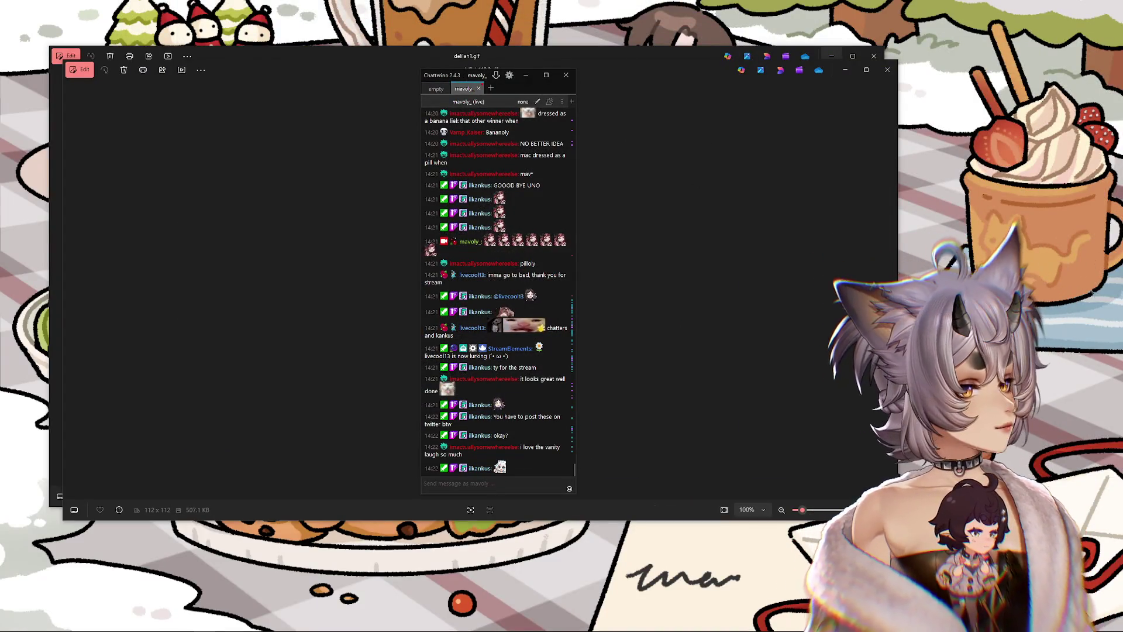
pyautogui.click(456, 483)
pyautogui.moveTo(443, 77)
pyautogui.mouseDown()
pyautogui.moveTo(614, 68)
pyautogui.moveTo(553, 72)
pyautogui.mouseUp()
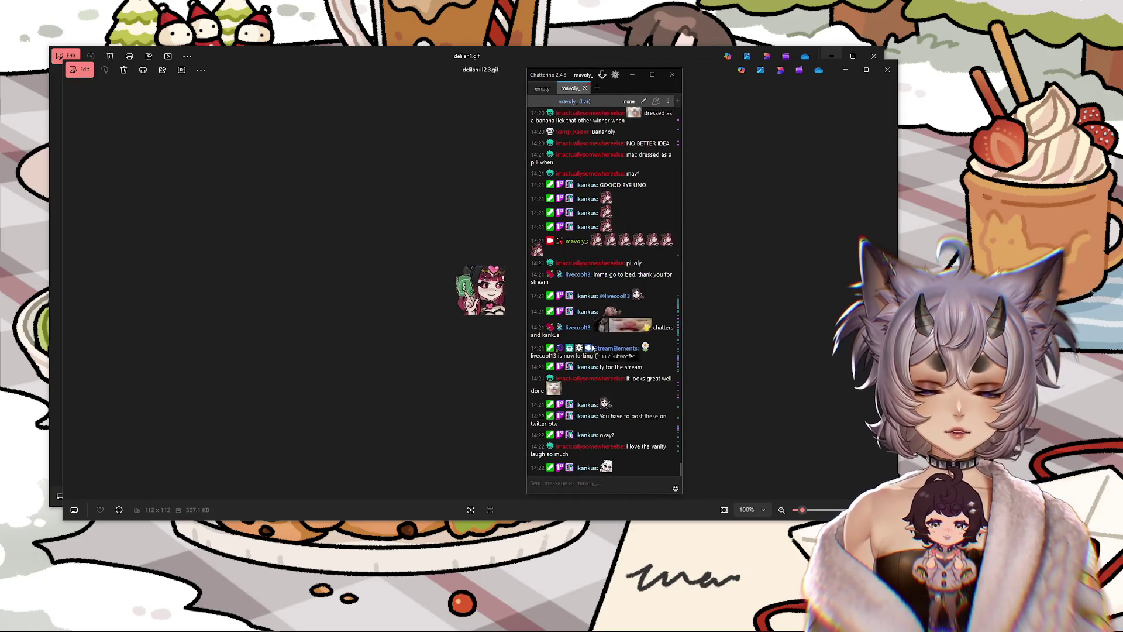
pyautogui.click(887, 70)
pyautogui.click(874, 55)
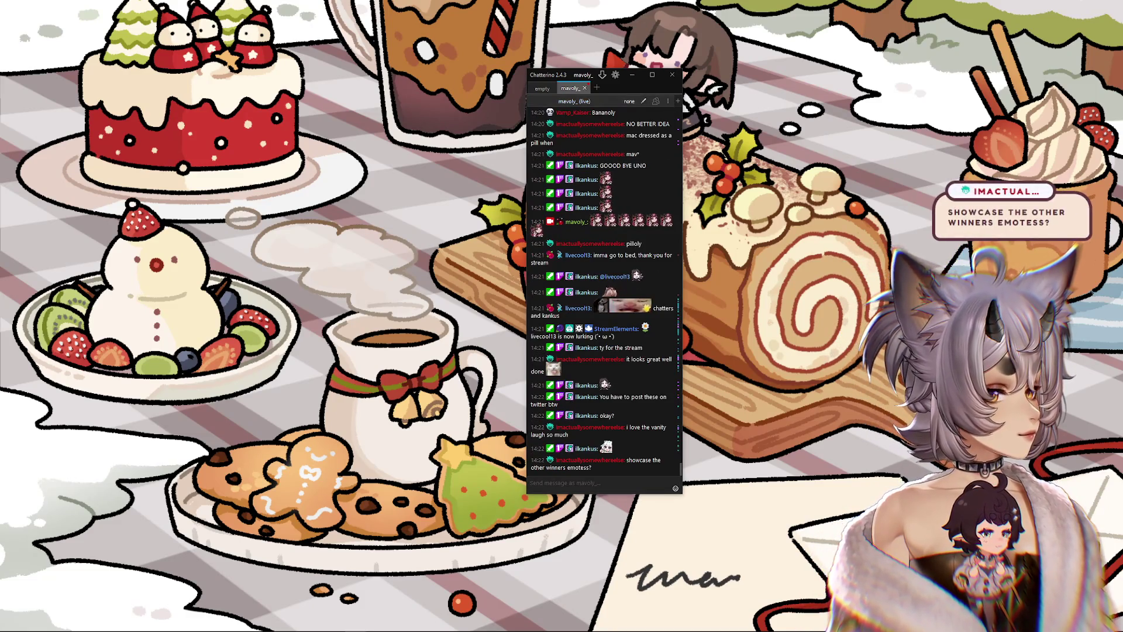
pyautogui.moveTo(1122, 103)
pyautogui.mouseDown()
pyautogui.moveTo(796, 104)
pyautogui.moveTo(481, 78)
pyautogui.moveTo(516, 78)
pyautogui.mouseUp()
pyautogui.scroll(5, 440, 302)
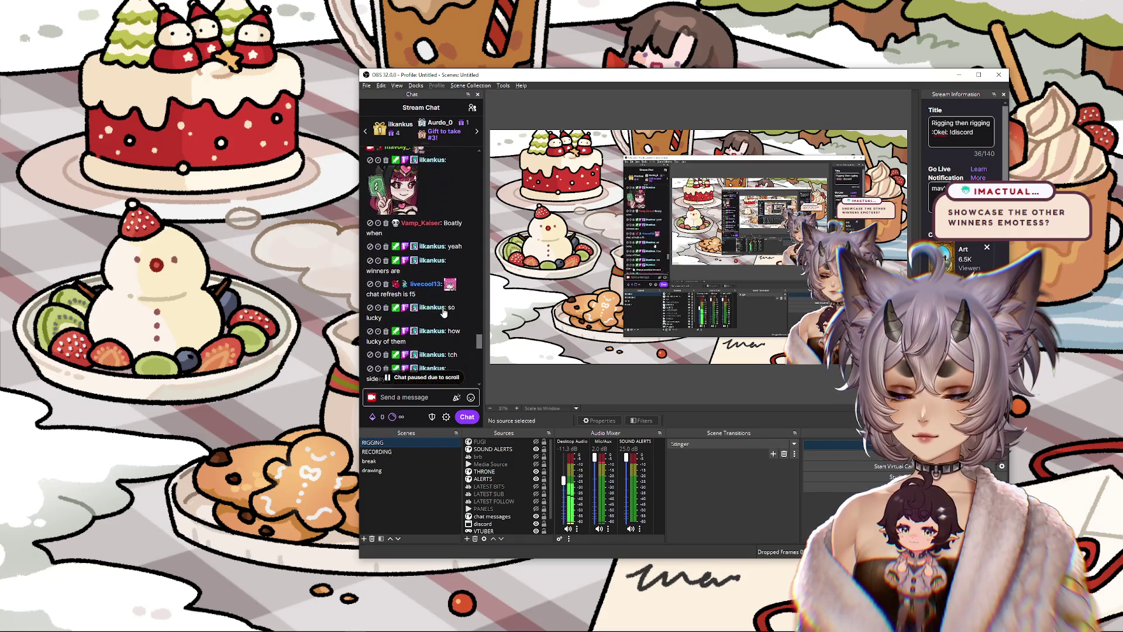
pyautogui.scroll(3, 443, 313)
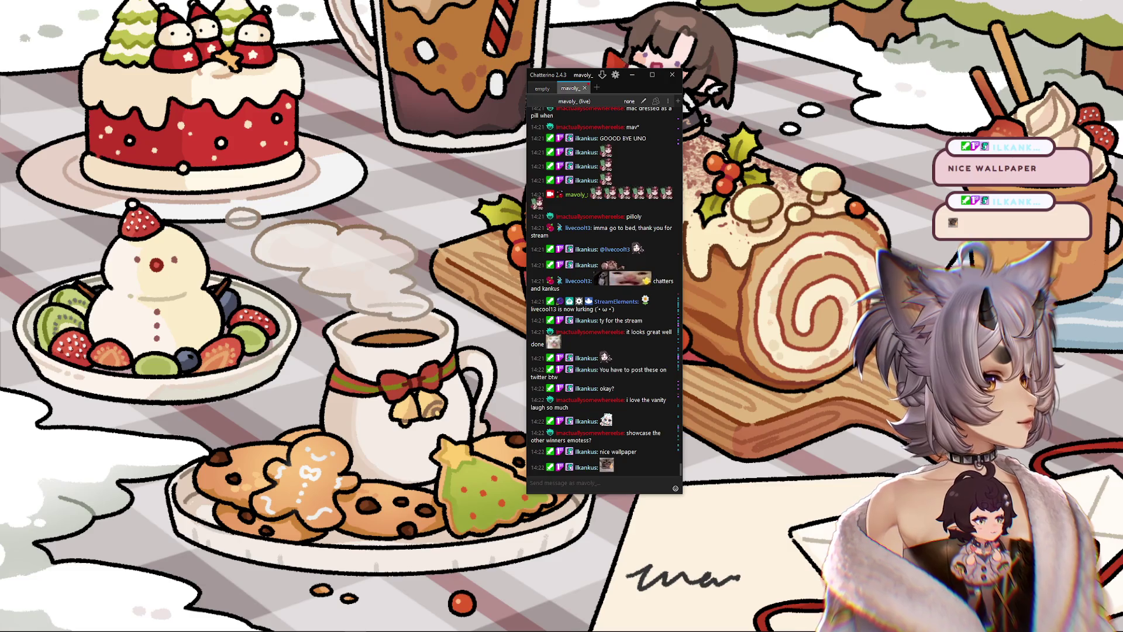
# Step: Minimize Chatterino and enlarge the browser showing X's Drool, Heart and Hype emote sheet
pyautogui.click(632, 75)
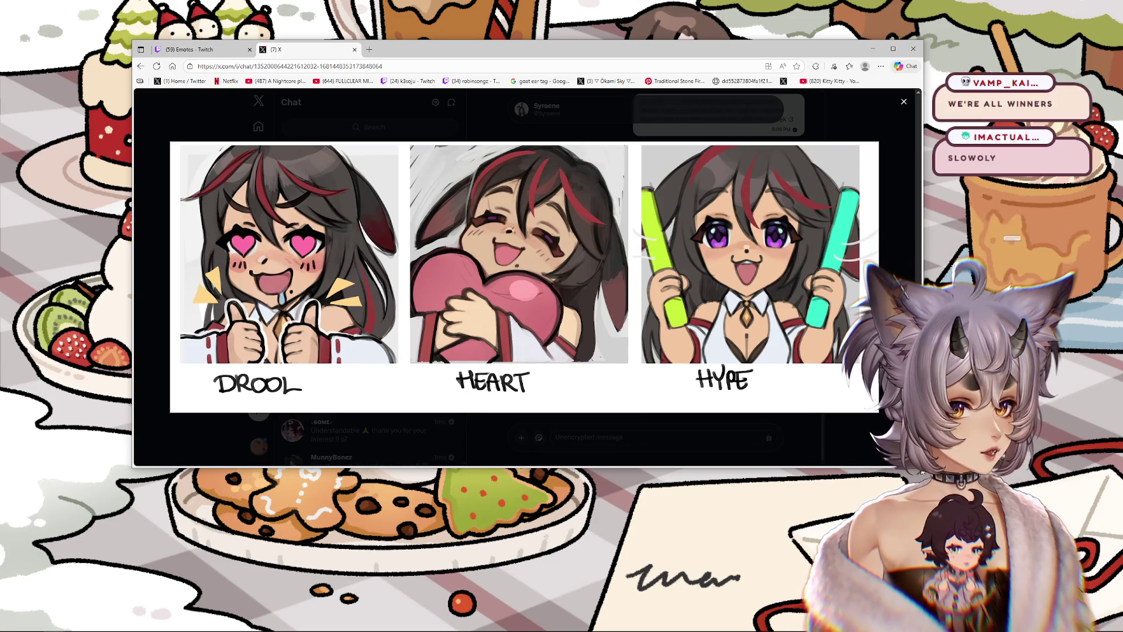
pyautogui.moveTo(921, 471)
pyautogui.mouseDown()
pyautogui.moveTo(946, 494)
pyautogui.moveTo(1008, 506)
pyautogui.mouseUp()
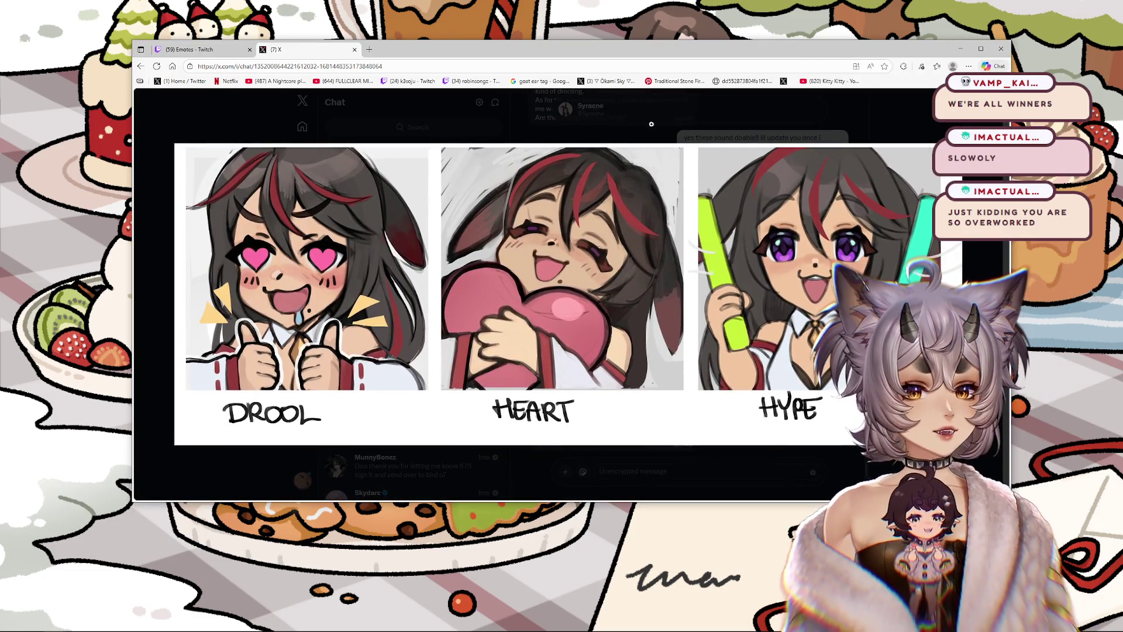
# Step: Stretch the browser window up and left, then shift it slightly right
pyautogui.moveTo(134, 41); pyautogui.dragTo(106, 20)
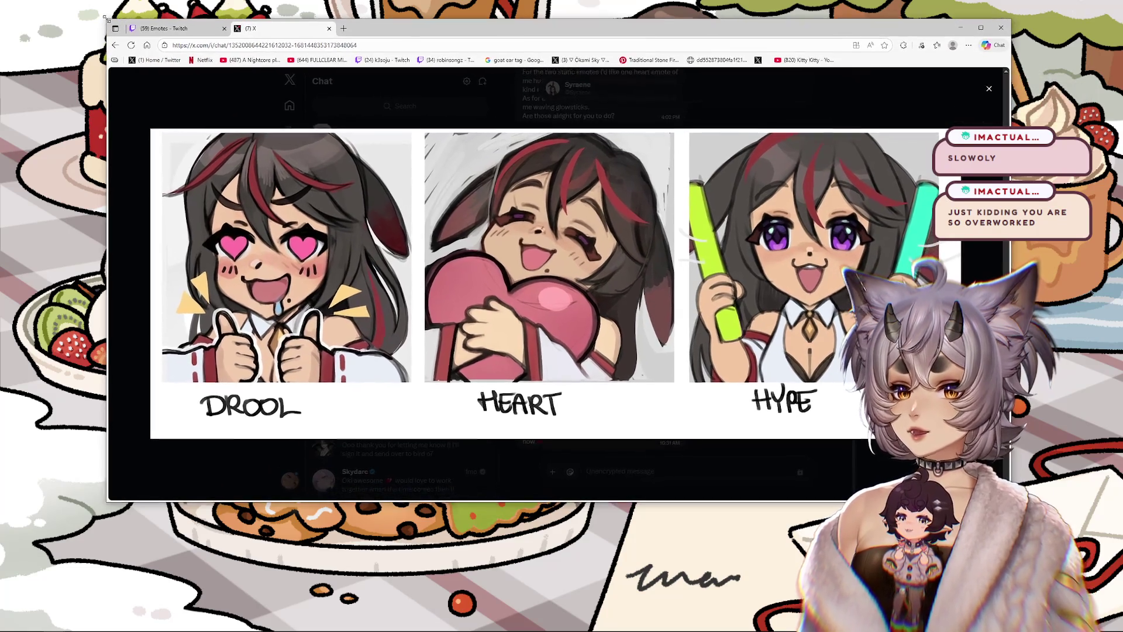
pyautogui.moveTo(526, 28)
pyautogui.mouseDown()
pyautogui.moveTo(514, 31)
pyautogui.moveTo(556, 25)
pyautogui.mouseUp()
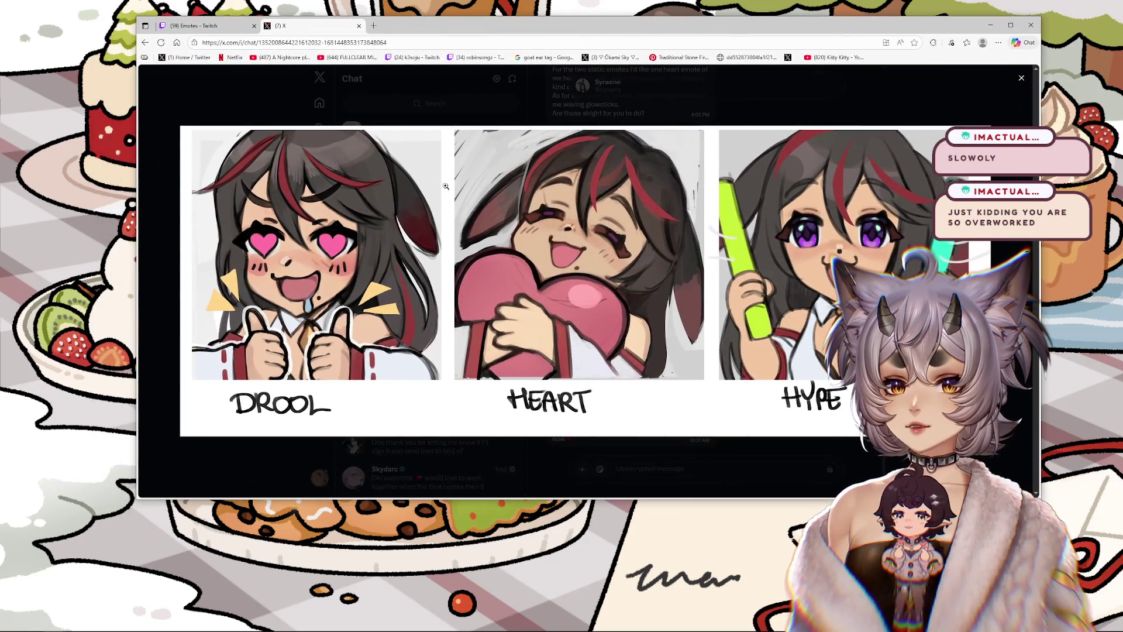